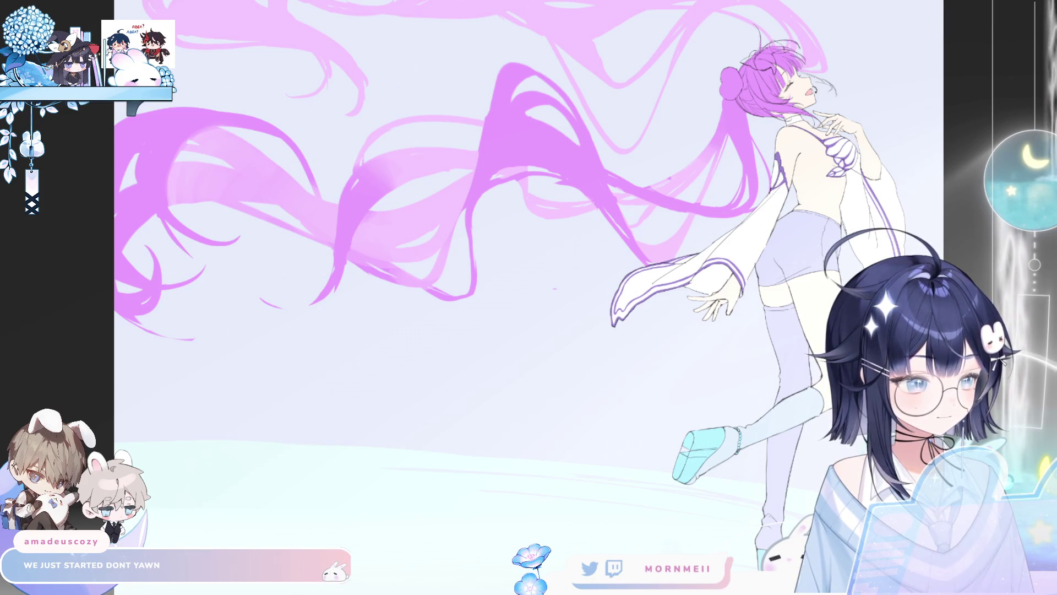
Zoom the view out and back in to inspect the pink arc over the head.
scroll(382, 270, "down", 5)
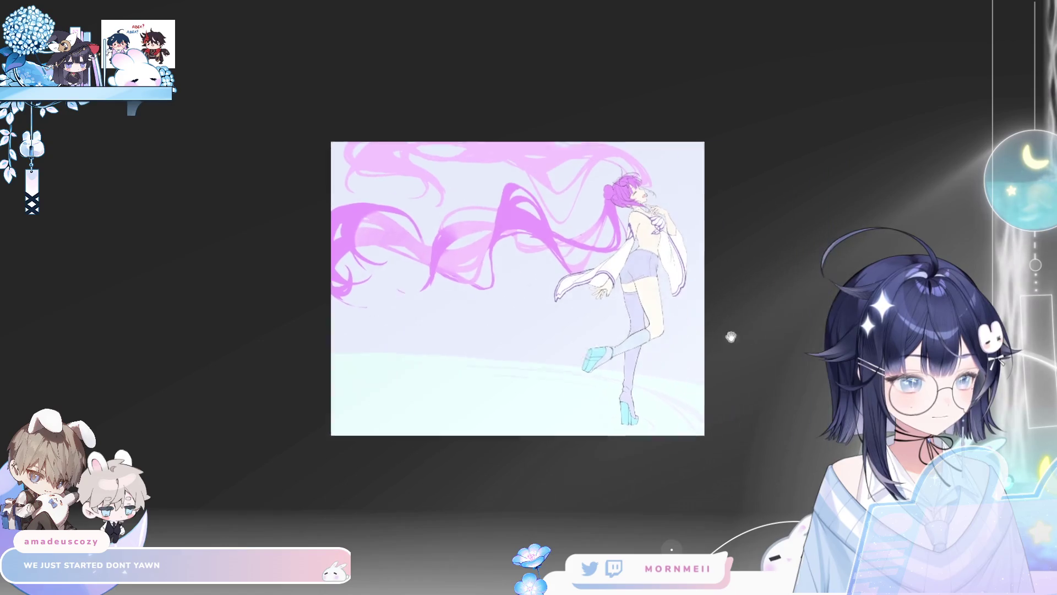
scroll(381, 270, "up", 3)
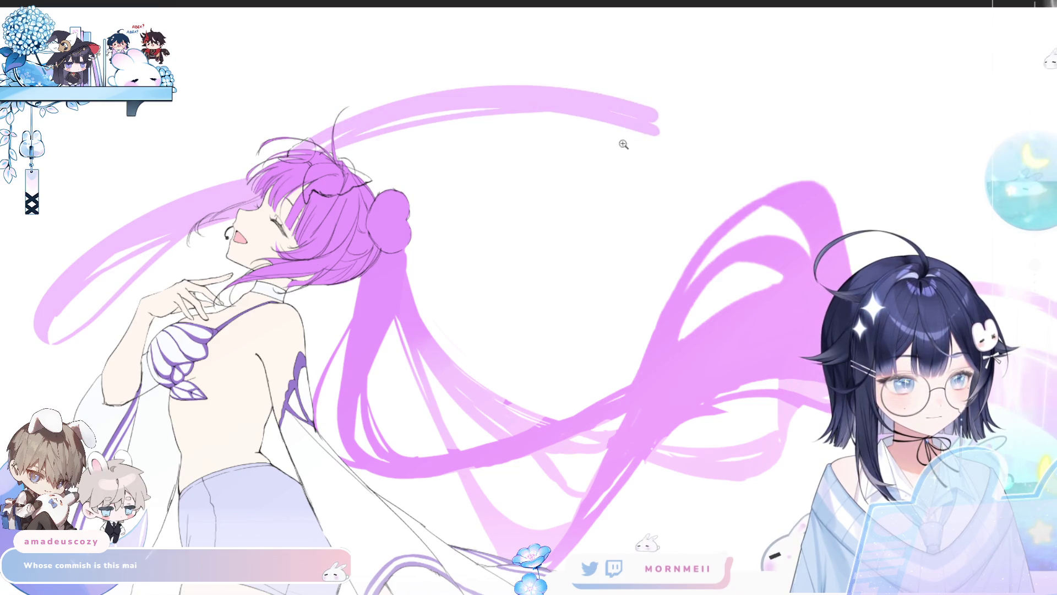
Frame the figure, compare with and without the light-pink arc, then undo the old arc.
left_click_drag(625, 142, 114, 432)
key("h")
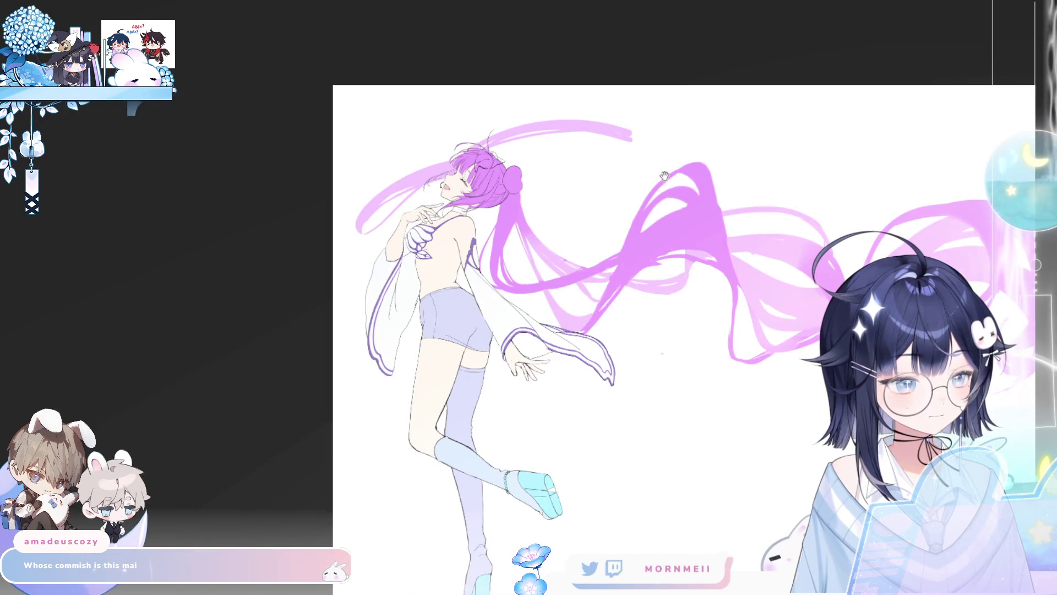
left_click_drag(664, 175, 496, 202)
key("h")
key("h")
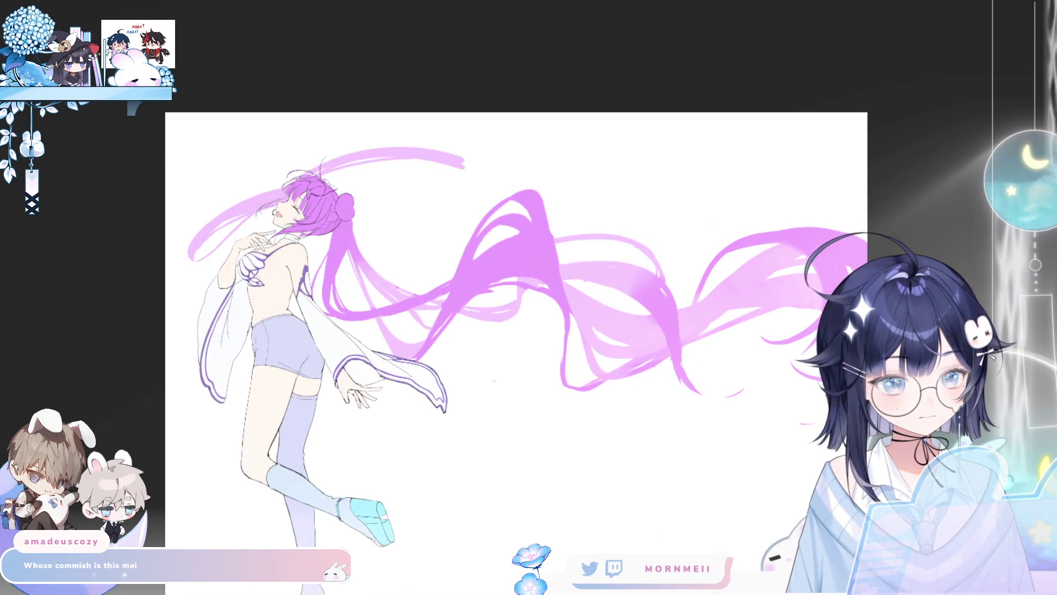
key("ctrl+z")
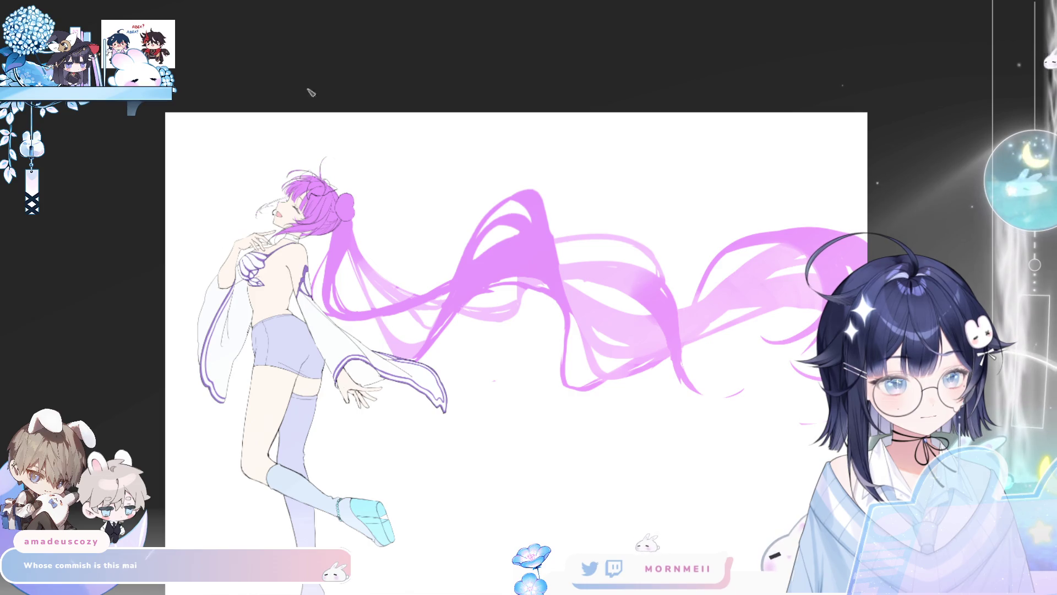
key("ctrl+y")
key("ctrl+z")
key("ctrl+y")
key("ctrl+z")
Redraw the head arc as a thicker, more saturated stroke sweeping left past the face.
left_click_drag(269, 205, 189, 279)
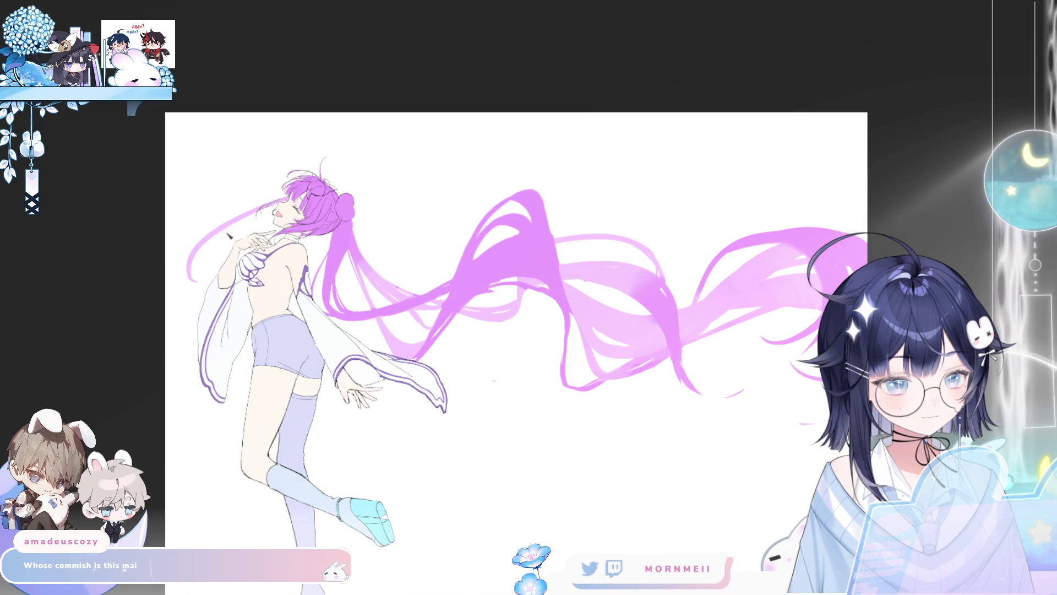
left_click_drag(229, 236, 198, 268)
key("ctrl+z")
key("ctrl+z")
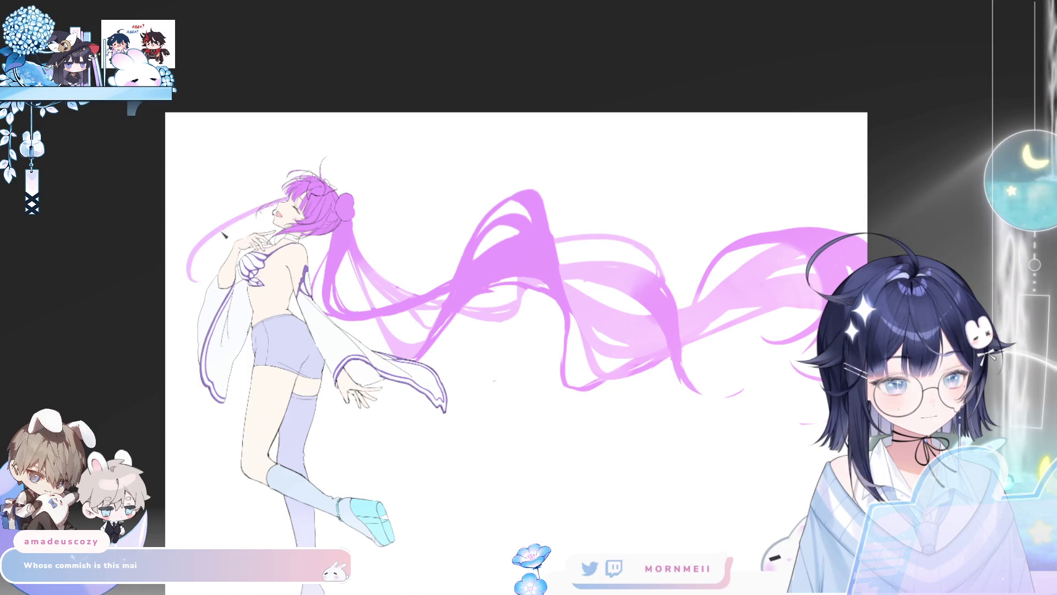
mouse_move(286, 190)
left_mouse_down()
mouse_move(200, 241)
mouse_move(198, 283)
left_mouse_up()
left_click_drag(220, 242, 193, 286)
left_click_drag(309, 259, 416, 221)
key("ctrl+z")
Paint light-pink looping strands above the head curling out to the right, then mirror-check.
mouse_move(333, 184)
left_mouse_down()
mouse_move(496, 135)
mouse_move(493, 146)
mouse_move(521, 146)
mouse_move(550, 175)
left_mouse_up()
key("ctrl+z")
left_click_drag(435, 135, 575, 184)
left_click_drag(457, 159, 567, 177)
mouse_move(353, 182)
left_mouse_down()
mouse_move(529, 135)
mouse_move(575, 187)
mouse_move(552, 209)
left_mouse_up()
key("h")
key("ctrl+minus")
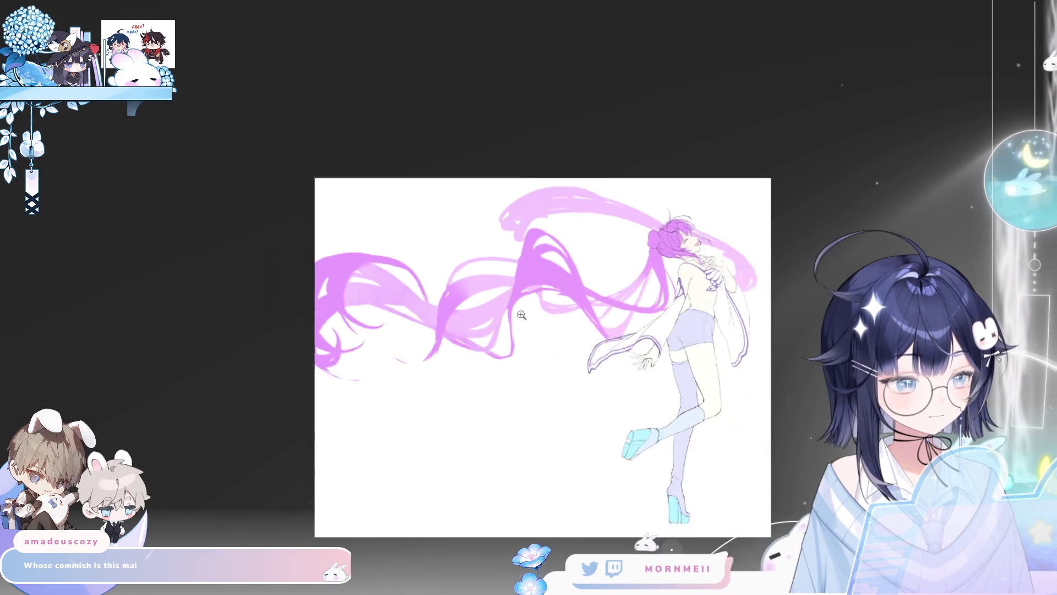
Erase most of the light-pink upper hair loop with a large eraser.
key("h")
key("ctrl+minus")
left_click_drag(440, 330, 377, 321)
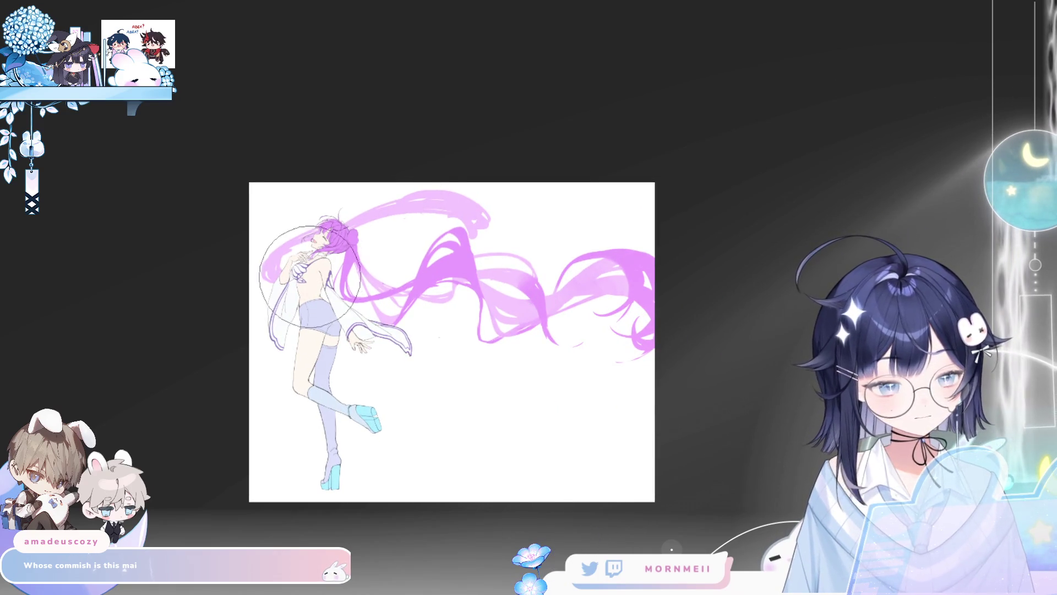
left_click_drag(330, 237, 463, 209)
key("ctrl+minus")
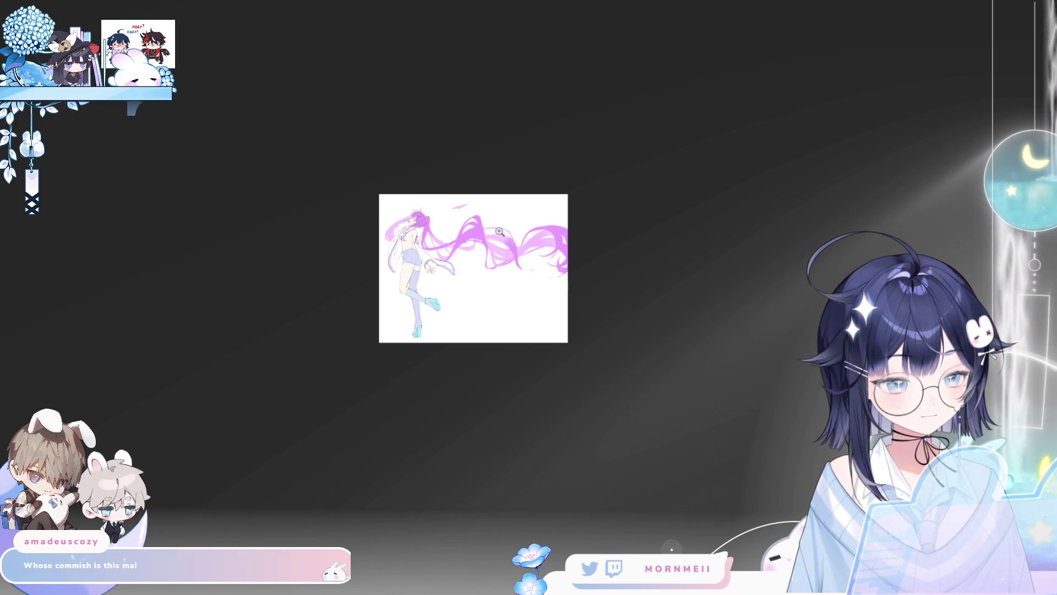
left_click_drag(526, 439, 469, 418)
With a smaller brush, paint a soft pink strand curving from the head toward the upper right.
key("b")
mouse_move(406, 186)
left_mouse_down()
mouse_move(379, 203)
mouse_move(442, 184)
mouse_move(432, 195)
mouse_move(463, 190)
left_mouse_up()
key("ctrl+z")
key("ctrl+z")
key("ctrl+z")
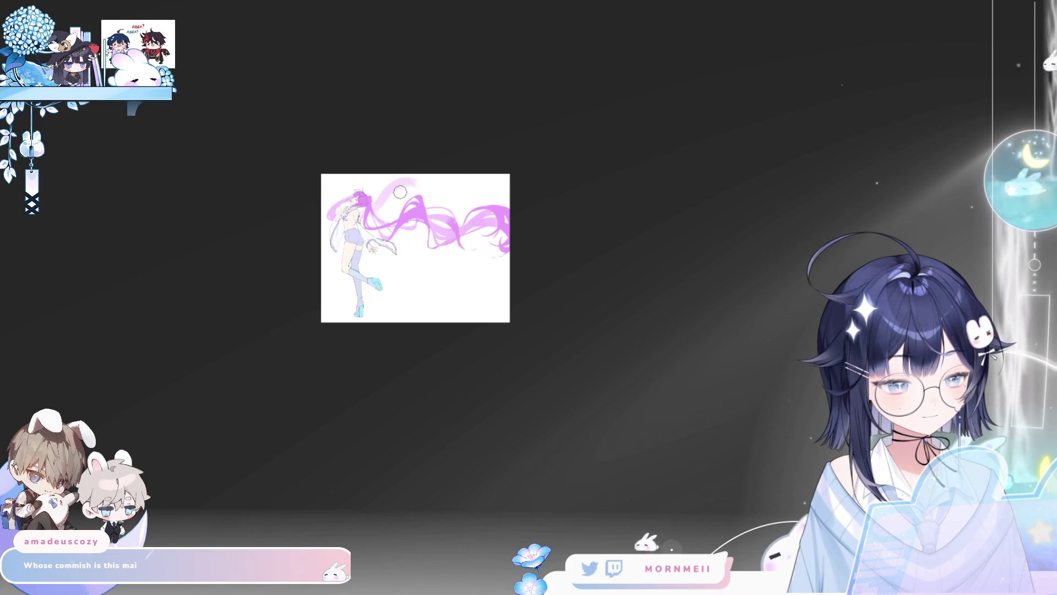
left_click_drag(360, 203, 448, 177)
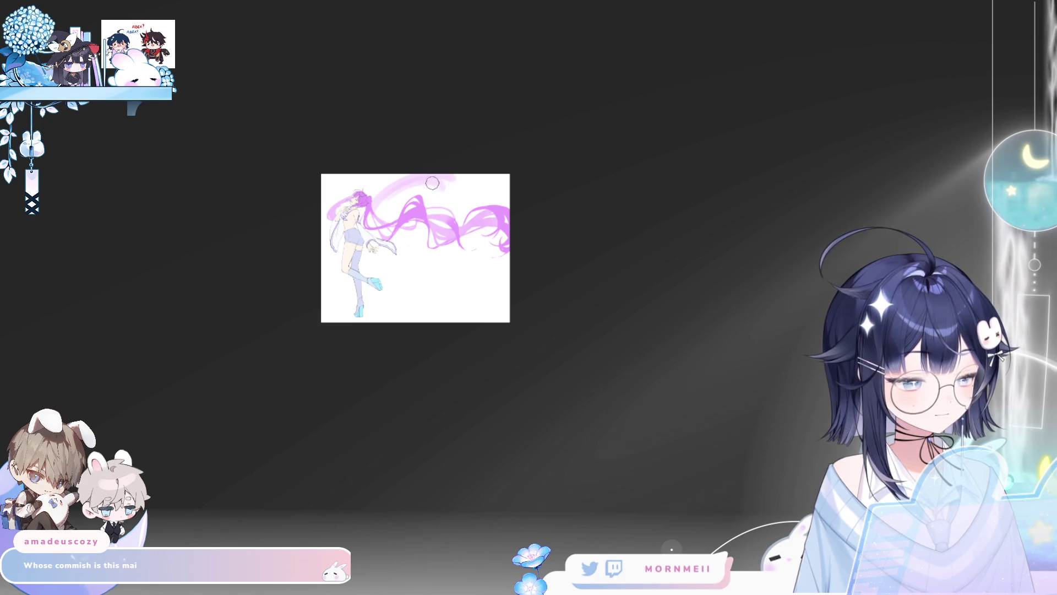
left_click_drag(397, 199, 501, 182)
key("ctrl+z")
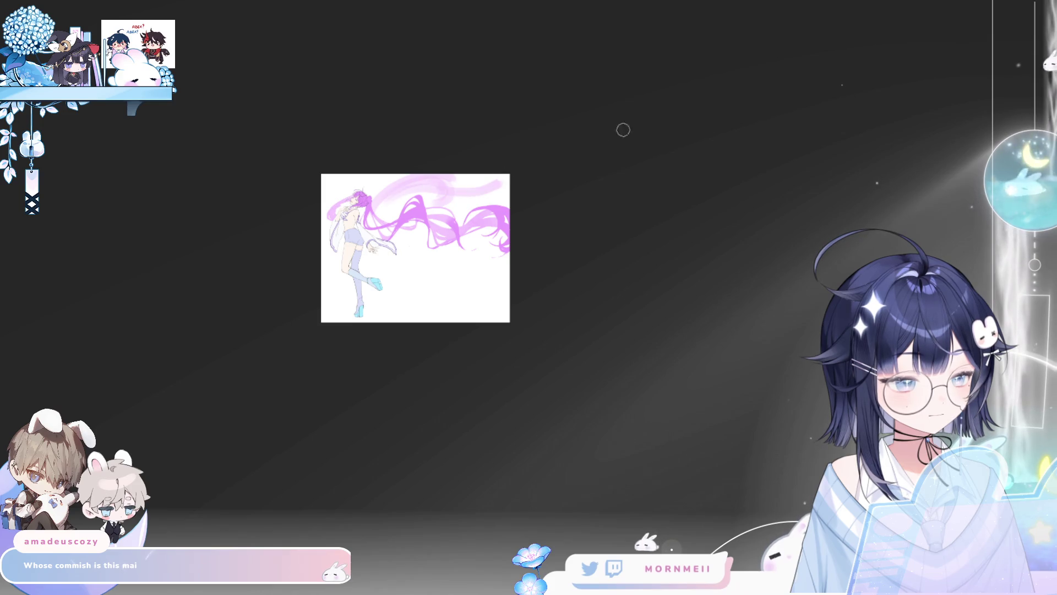
key("m")
key("m")
key("ctrl+z")
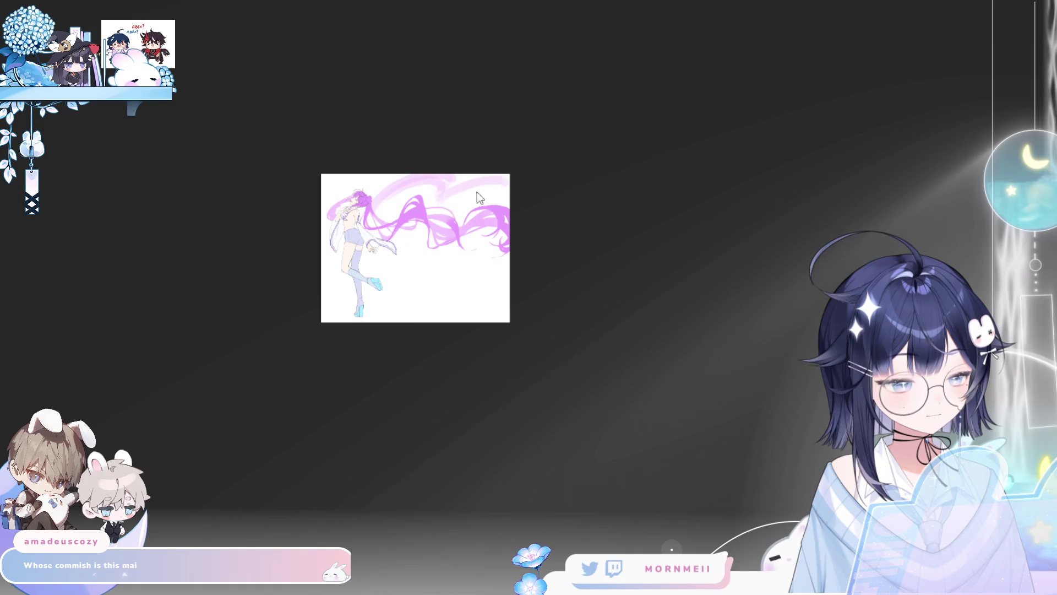
key("m")
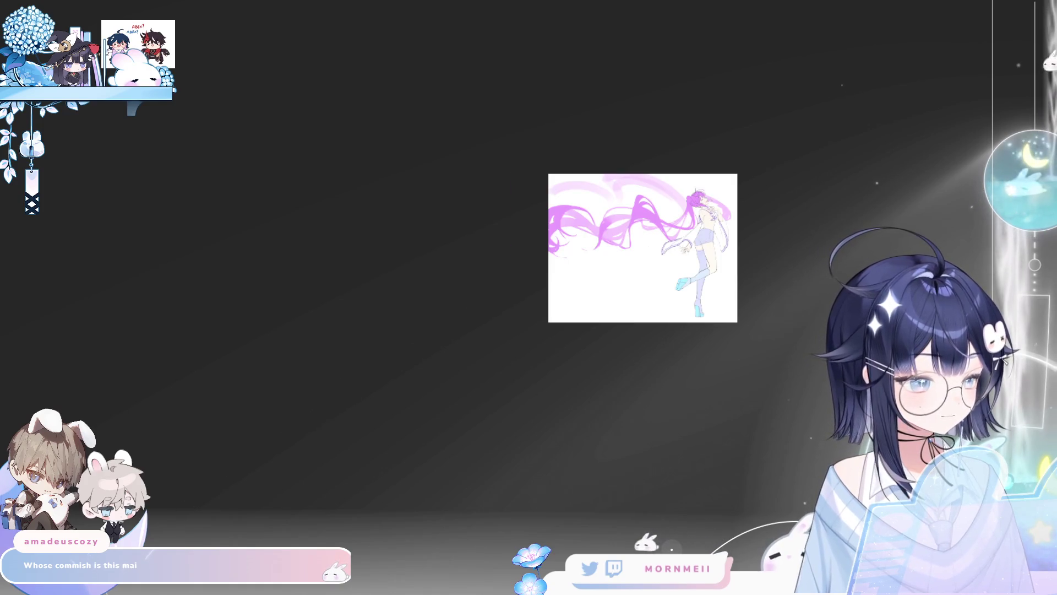
key("m")
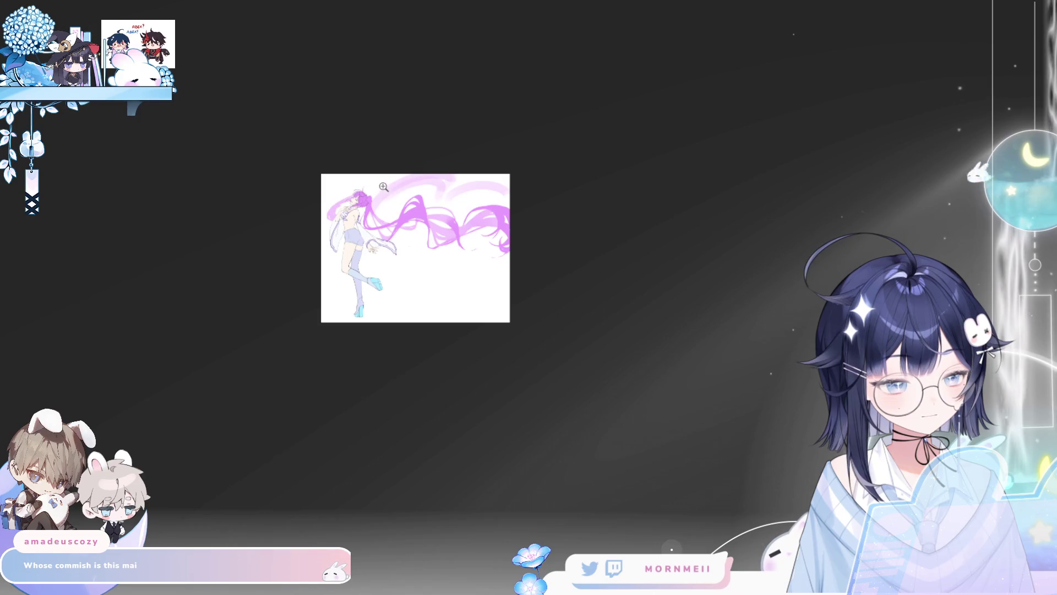
left_click(383, 188)
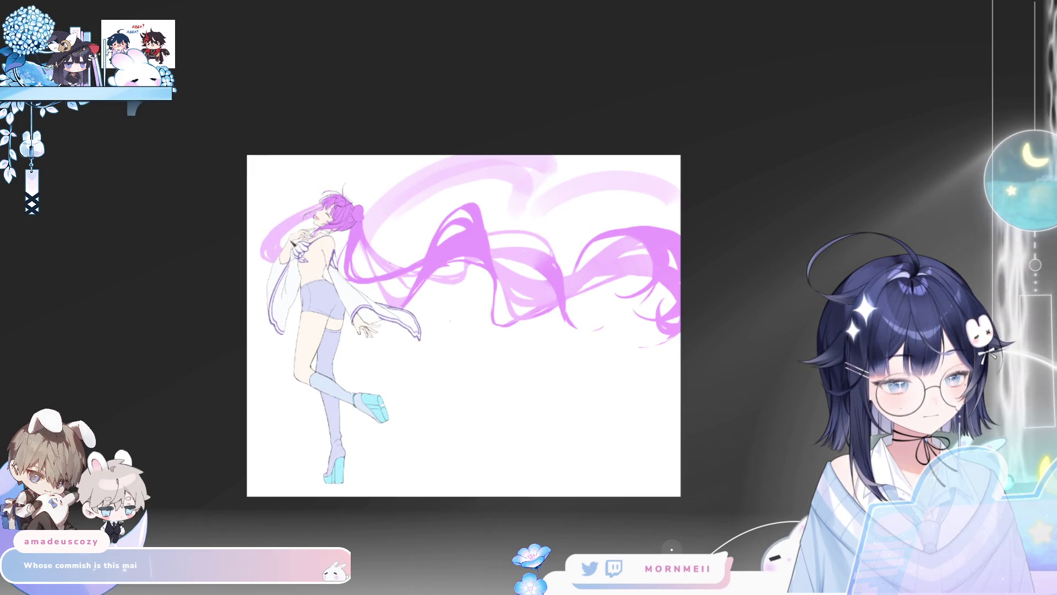
Erase the strands left of the face and repaint a finer pale-pink arc there.
mouse_move(307, 217)
left_mouse_down()
mouse_move(259, 271)
mouse_move(272, 281)
left_mouse_up()
key("bracketleft")
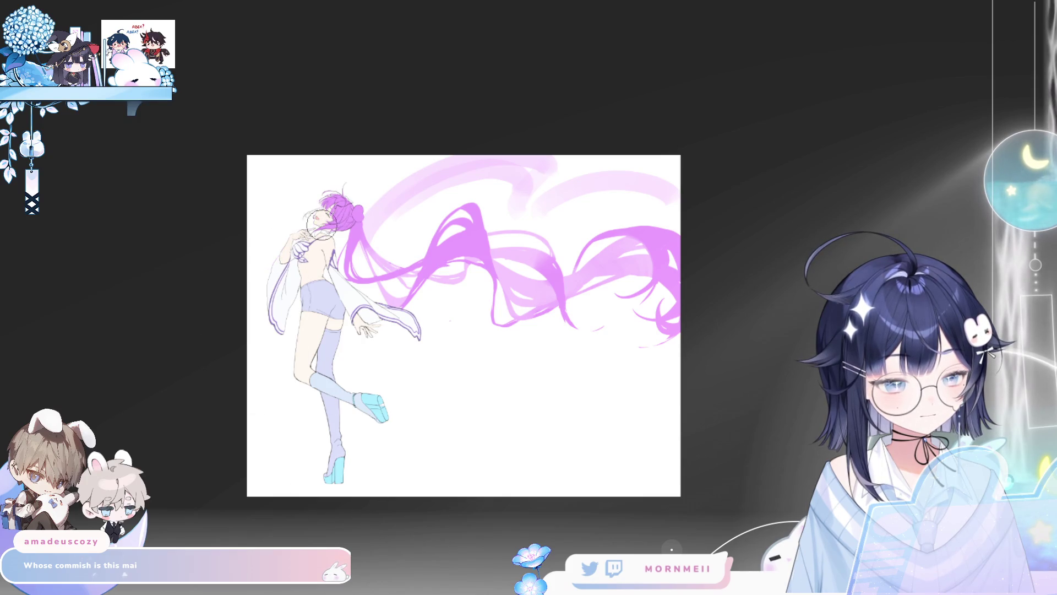
mouse_move(311, 228)
left_mouse_down()
mouse_move(300, 220)
mouse_move(281, 231)
mouse_move(266, 250)
mouse_move(283, 242)
mouse_move(279, 256)
left_mouse_up()
Touch up the hair at the back of the neck, then check proportions in a mirrored view.
mouse_move(336, 229)
left_mouse_down()
mouse_move(348, 237)
mouse_move(403, 200)
mouse_move(317, 253)
mouse_move(471, 165)
left_mouse_up()
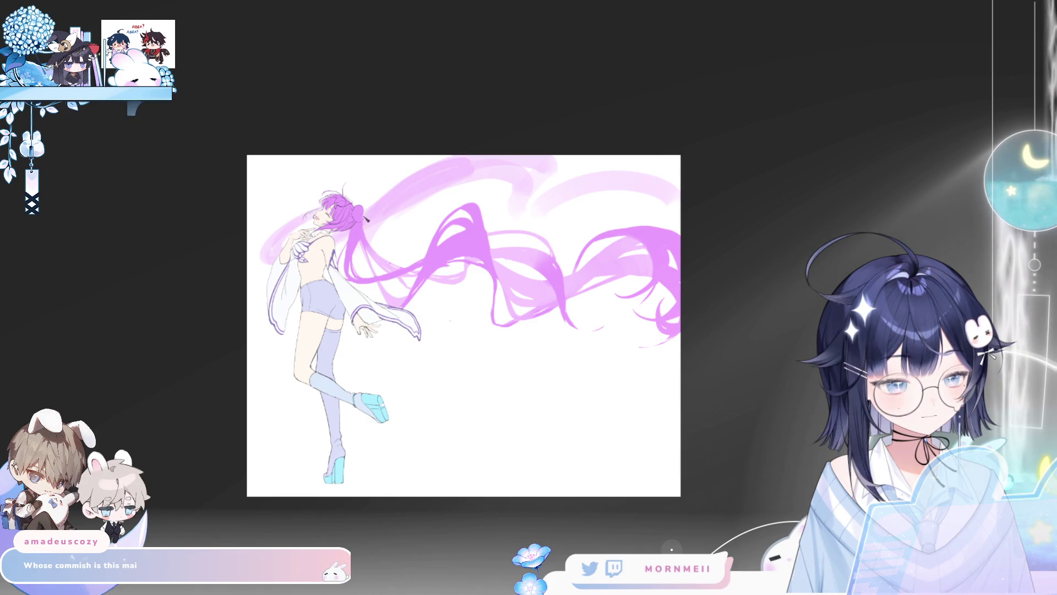
key("ctrl+minus")
key("h")
key("h")
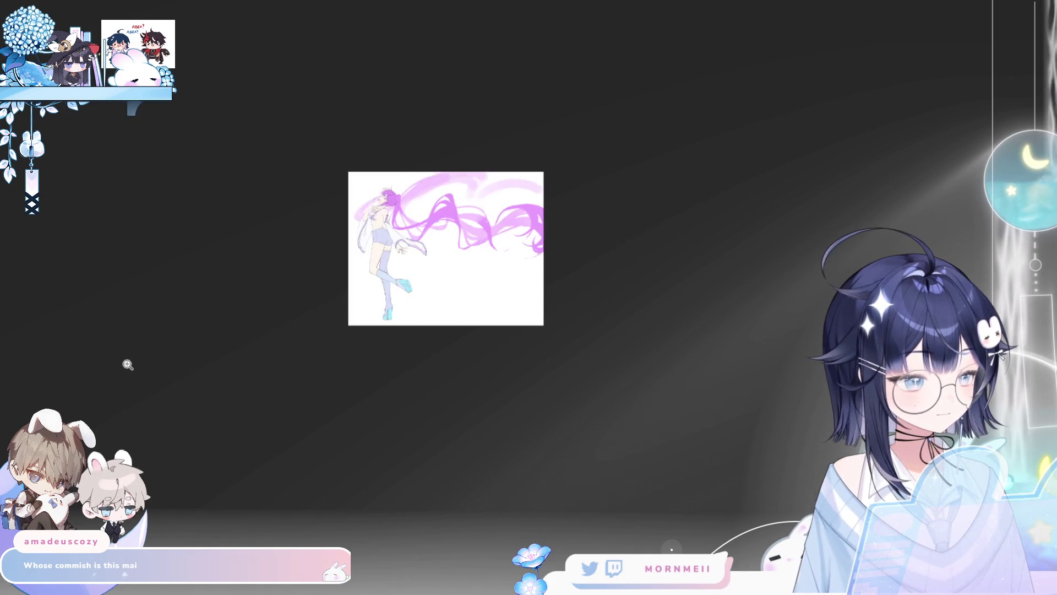
key("ctrl+plus")
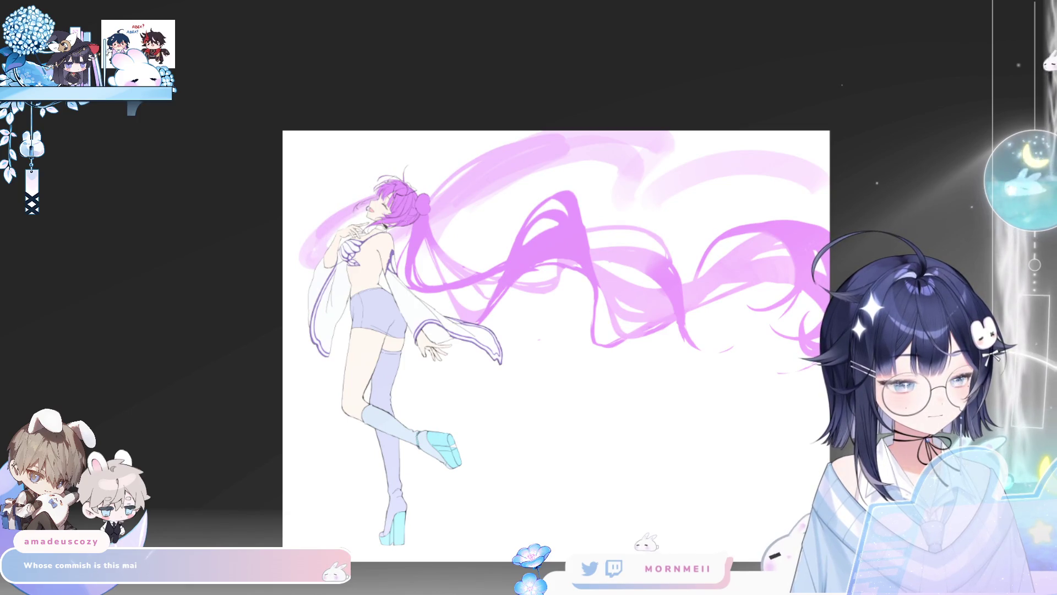
key("h")
key("h")
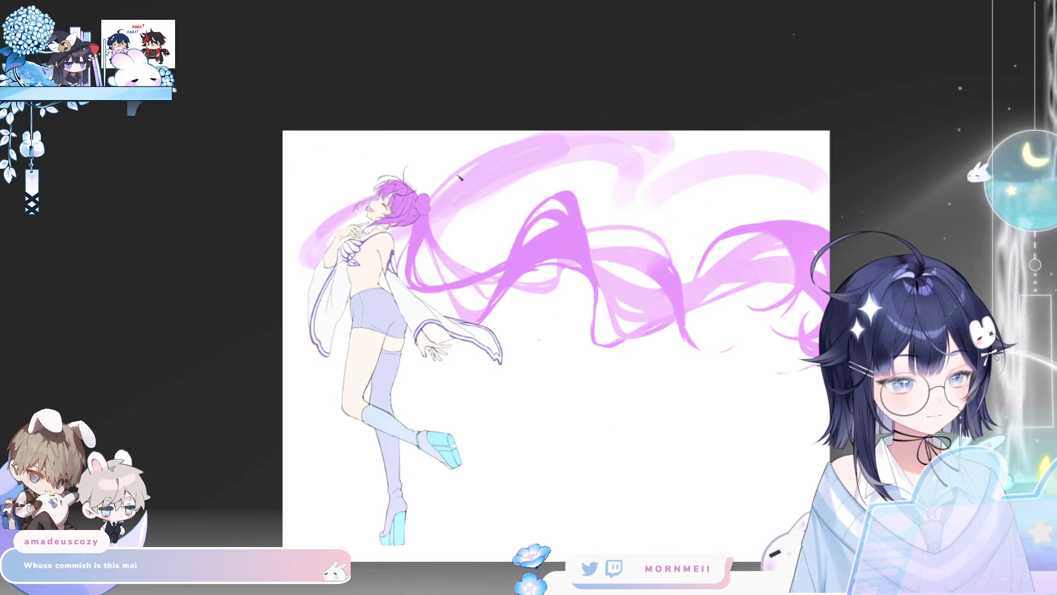
key("ctrl+minus")
key("h")
key("h")
key("ctrl+plus")
key("ctrl+plus")
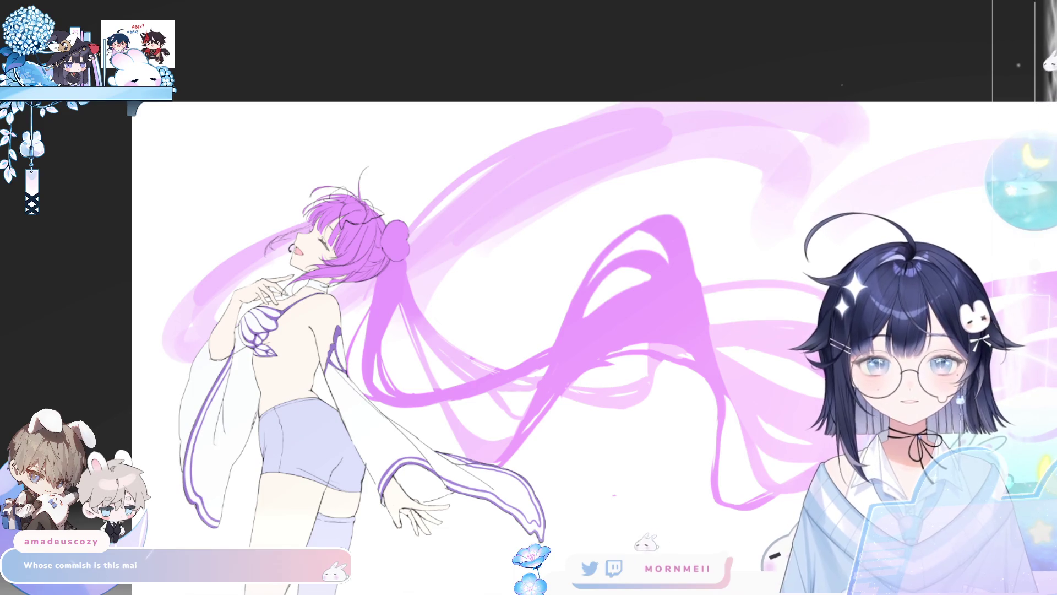
Mirror and zoom the canvas repeatedly to check the overall hair composition.
key("h")
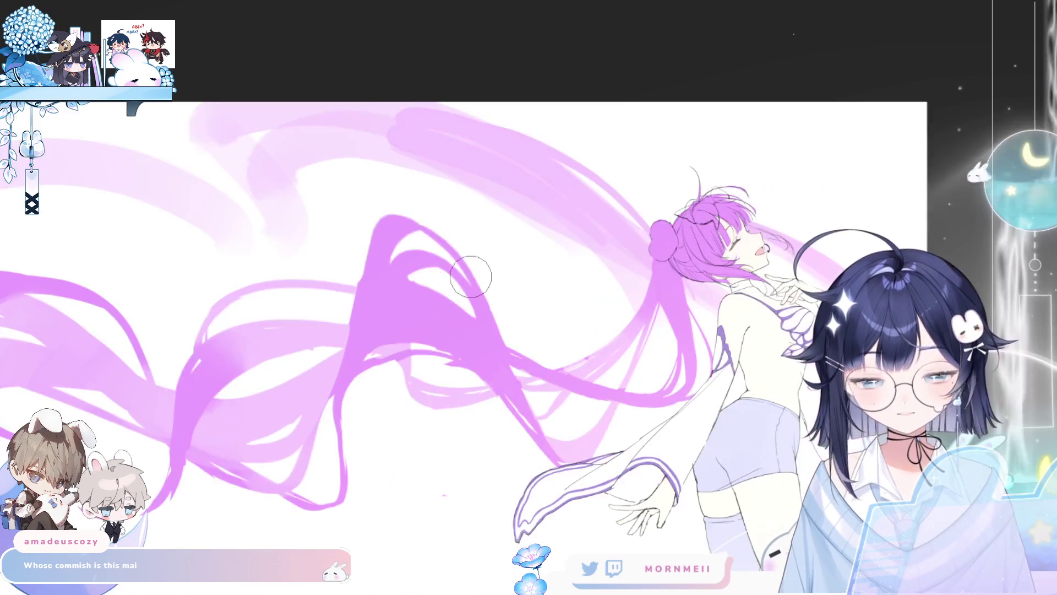
scroll(728, 377, "up", 2)
left_click_drag(728, 376, 481, 267)
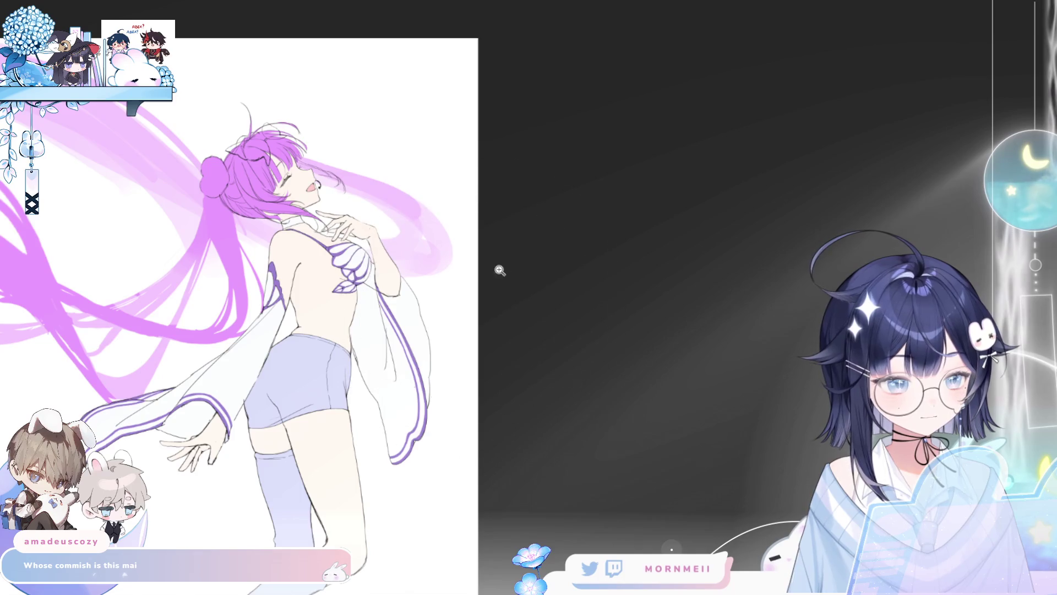
key("ctrl+minus")
key("h")
key("ctrl+plus")
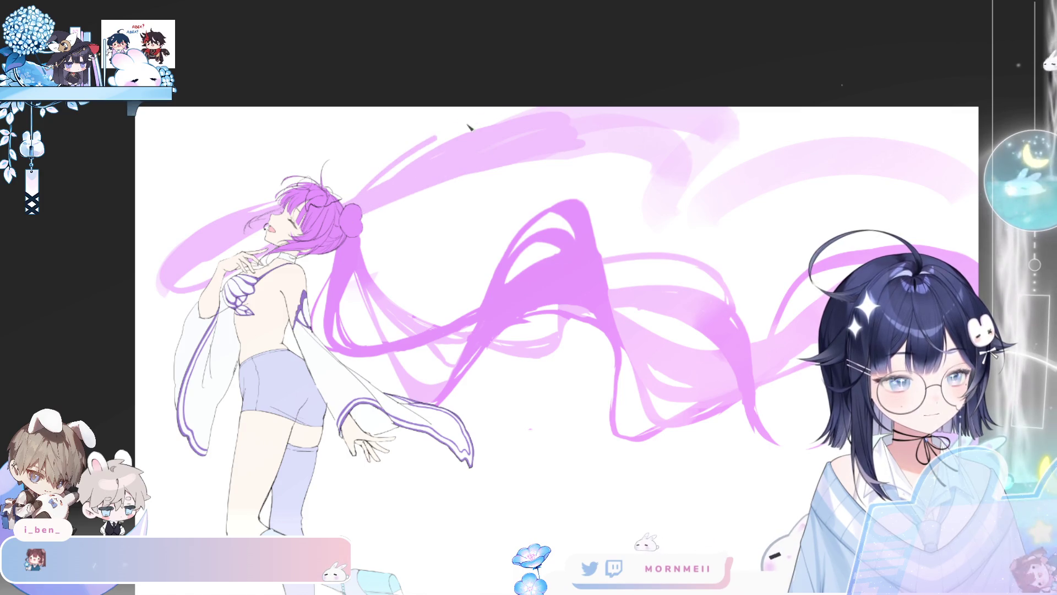
key("h")
key("h")
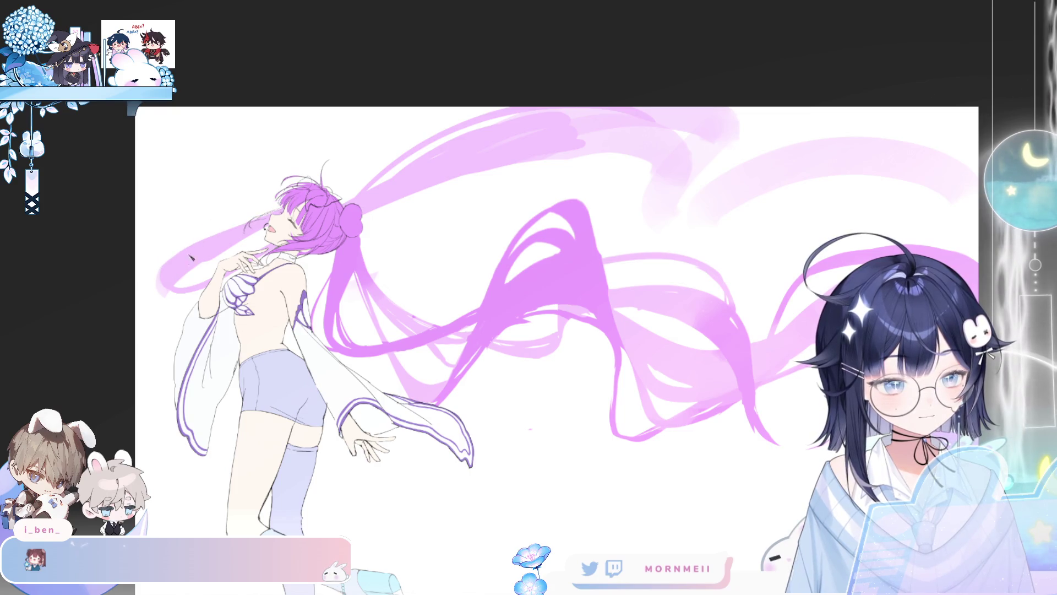
scroll(336, 187, "down", 5)
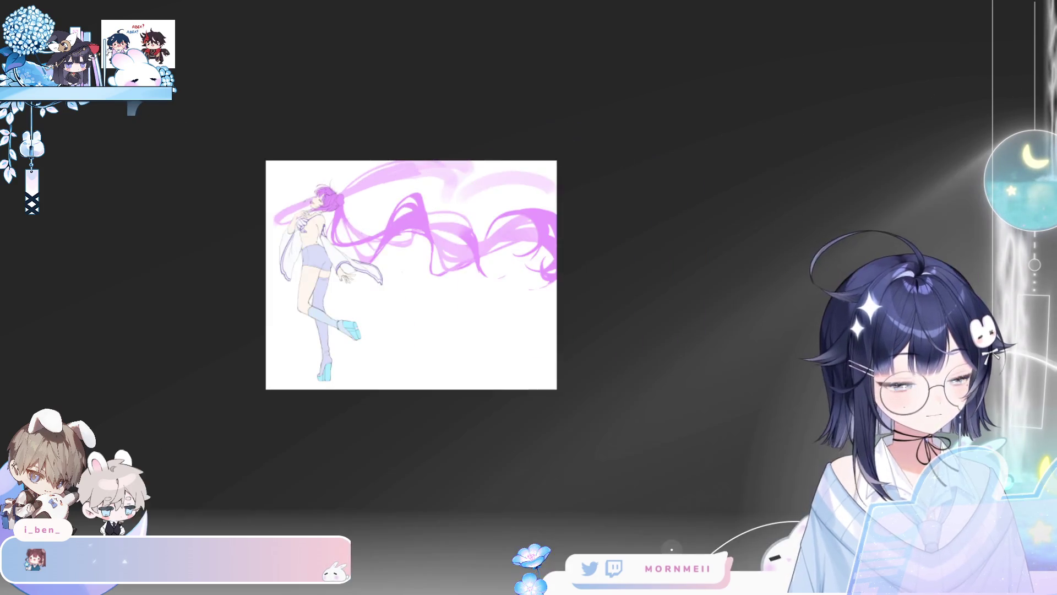
key("h")
key("h")
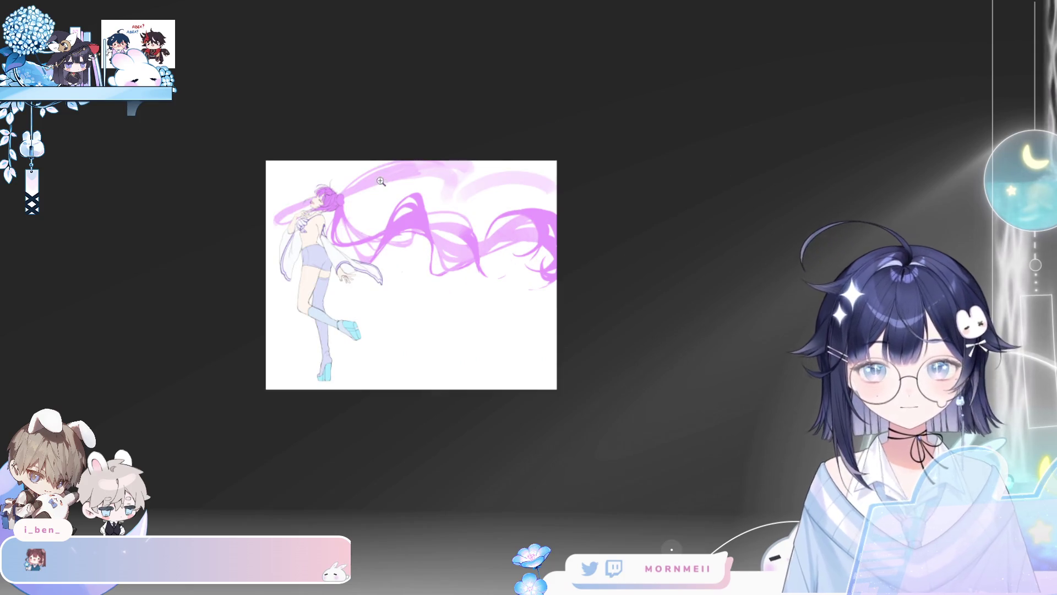
scroll(380, 181, "up", 3)
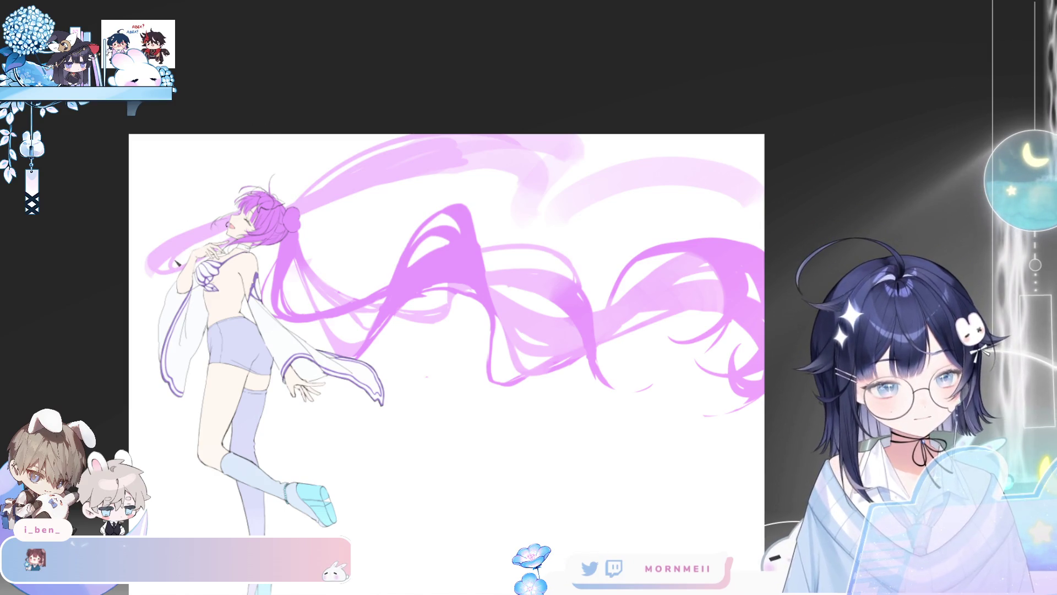
key("h")
key("h")
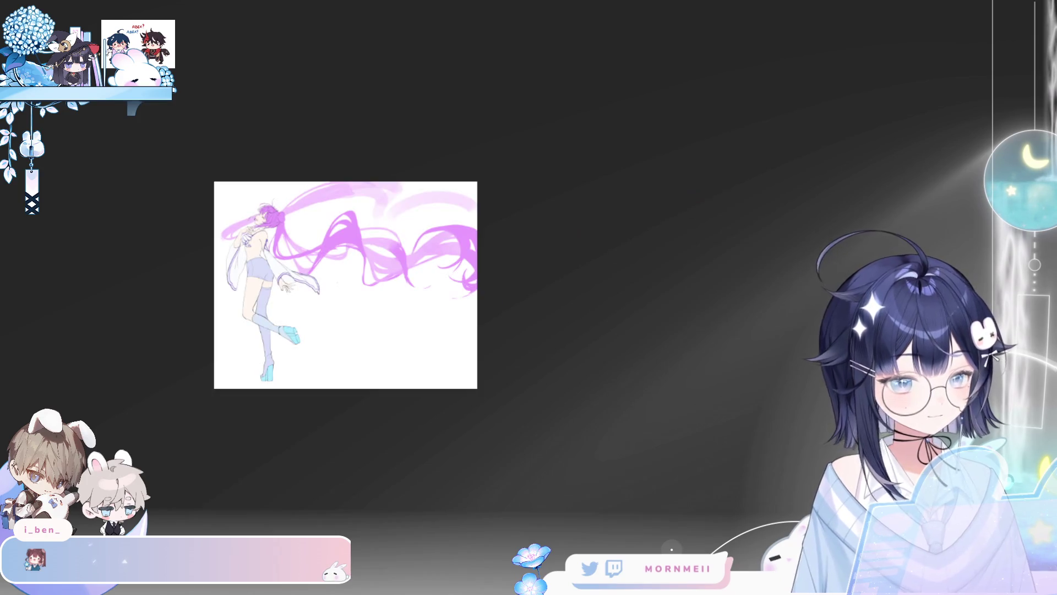
key("h")
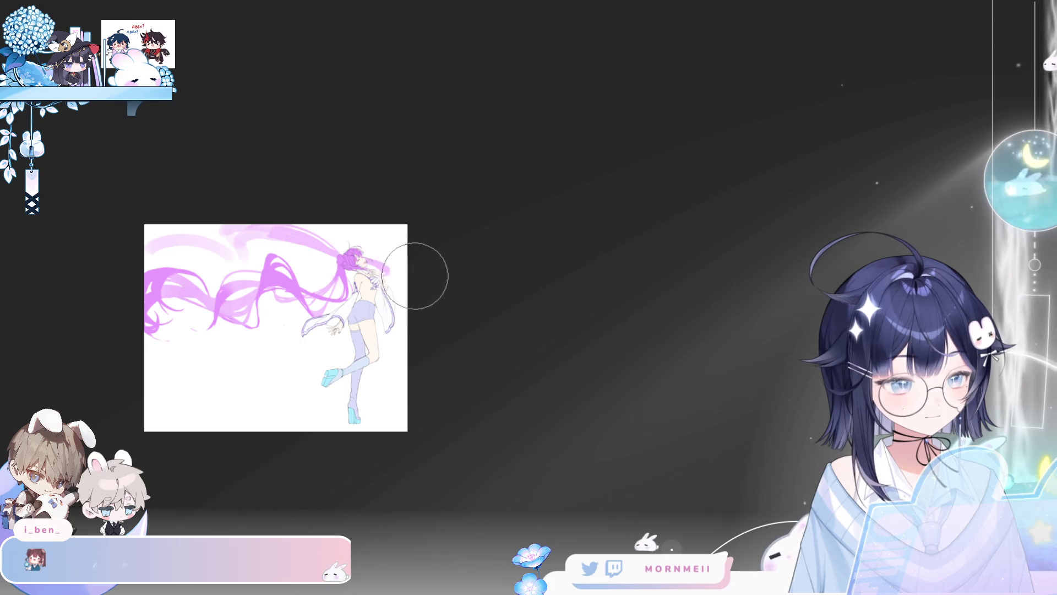
key("h")
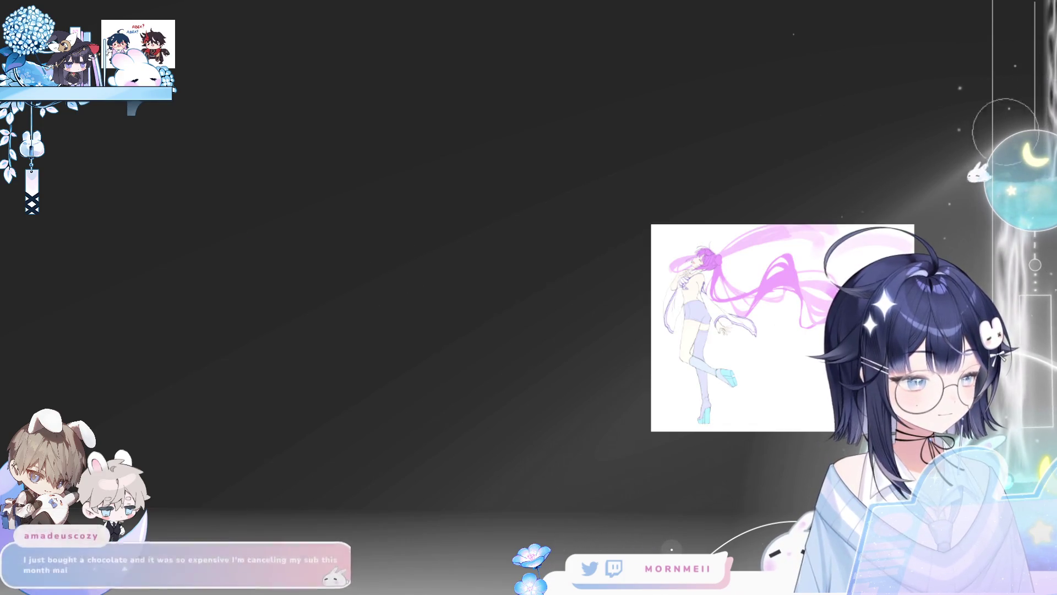
key("h")
scroll(386, 279, "up", 5)
key("h")
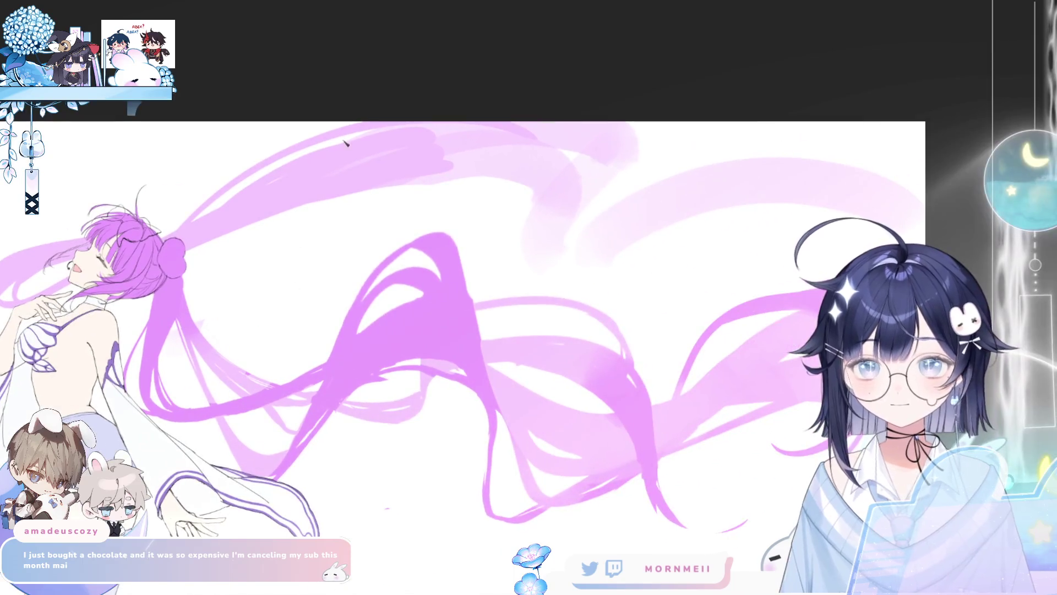
Paint more saturated pink into the upper hair swoosh and check its balance mirrored.
mouse_move(215, 231)
left_mouse_down()
mouse_move(286, 229)
mouse_move(493, 136)
left_mouse_up()
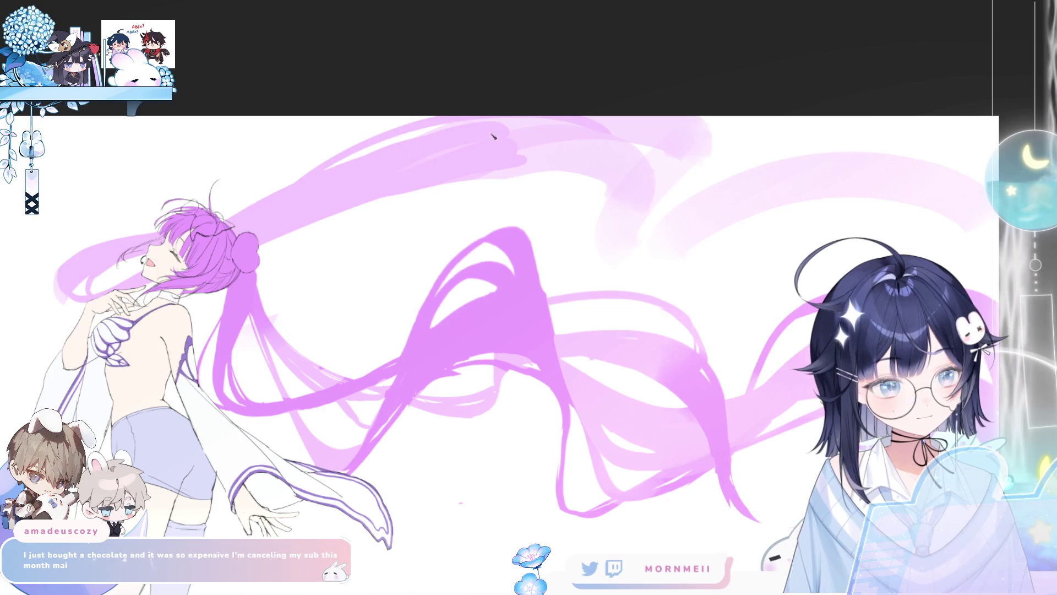
mouse_move(371, 193)
left_mouse_down()
mouse_move(585, 151)
mouse_move(501, 170)
mouse_move(593, 180)
left_mouse_up()
key("ctrl+0")
key("h")
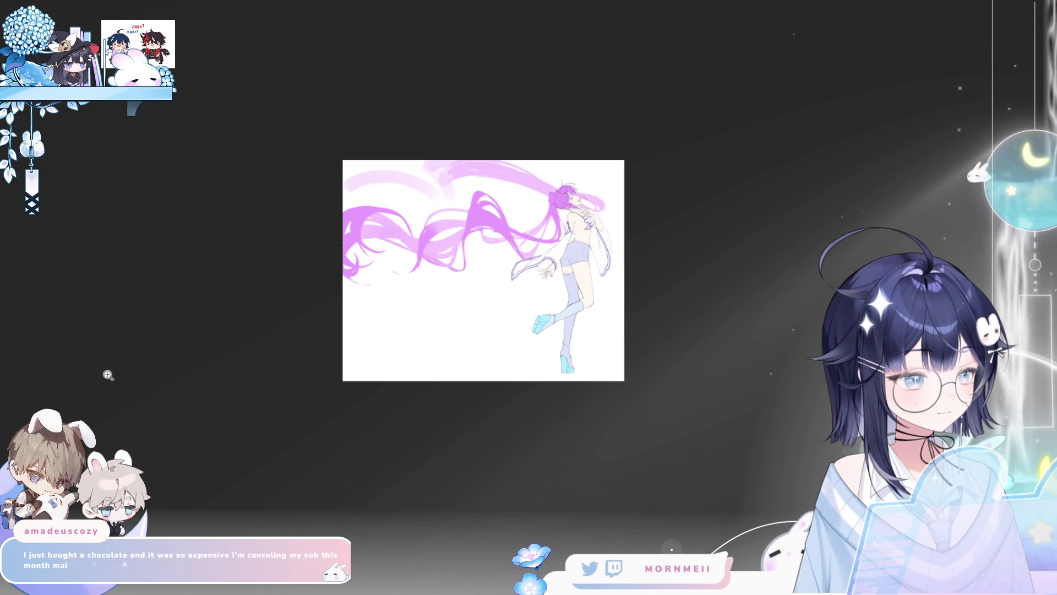
key("h")
left_click_drag(610, 260, 415, 297)
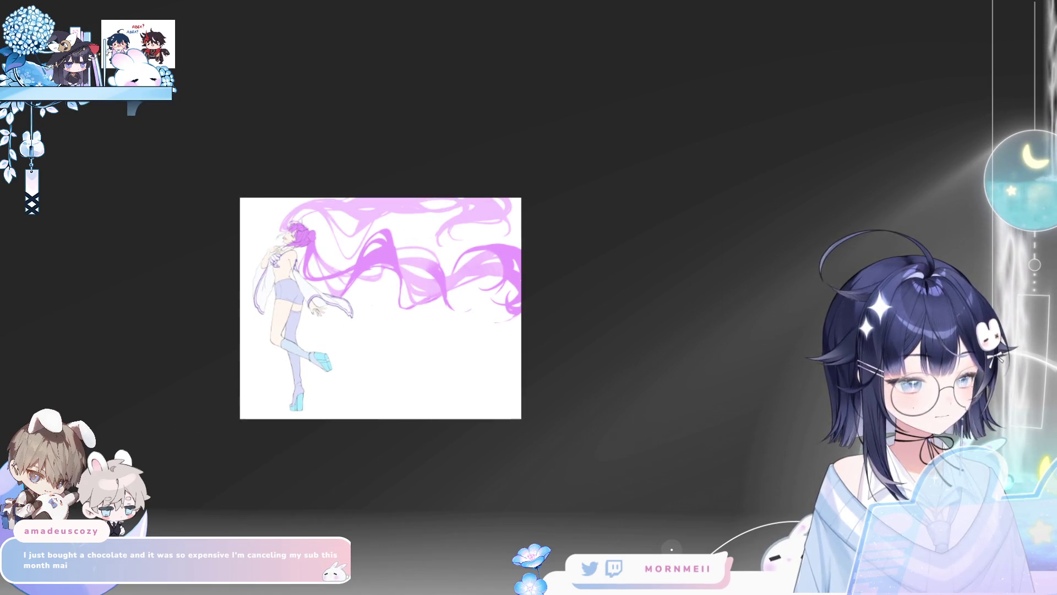
left_click(410, 237)
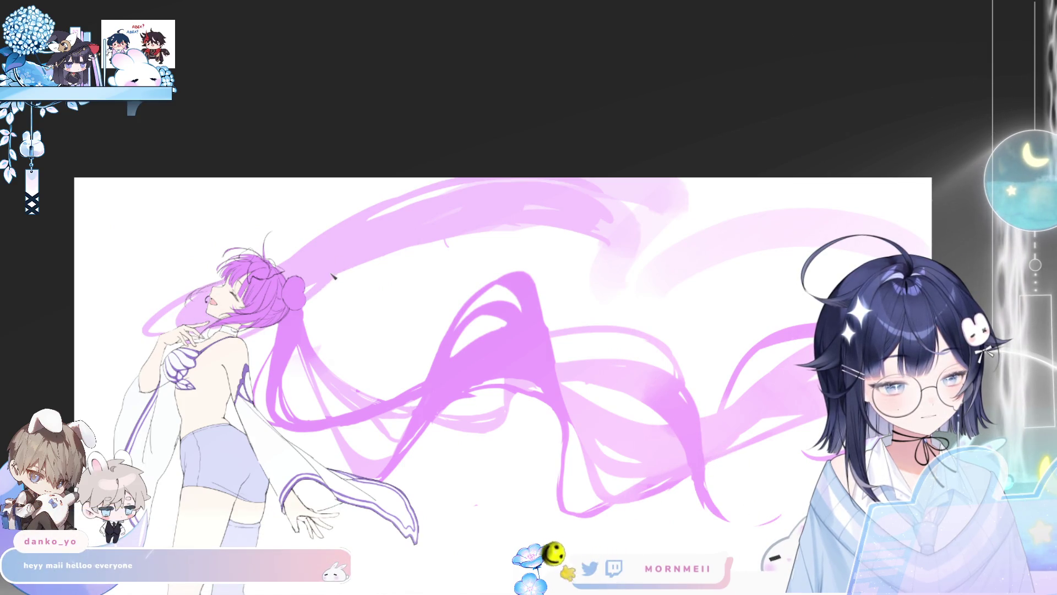
Zoom in on the figure and mirror the view several times to inspect the head area.
left_click(358, 261, "alt")
key("h")
key("h")
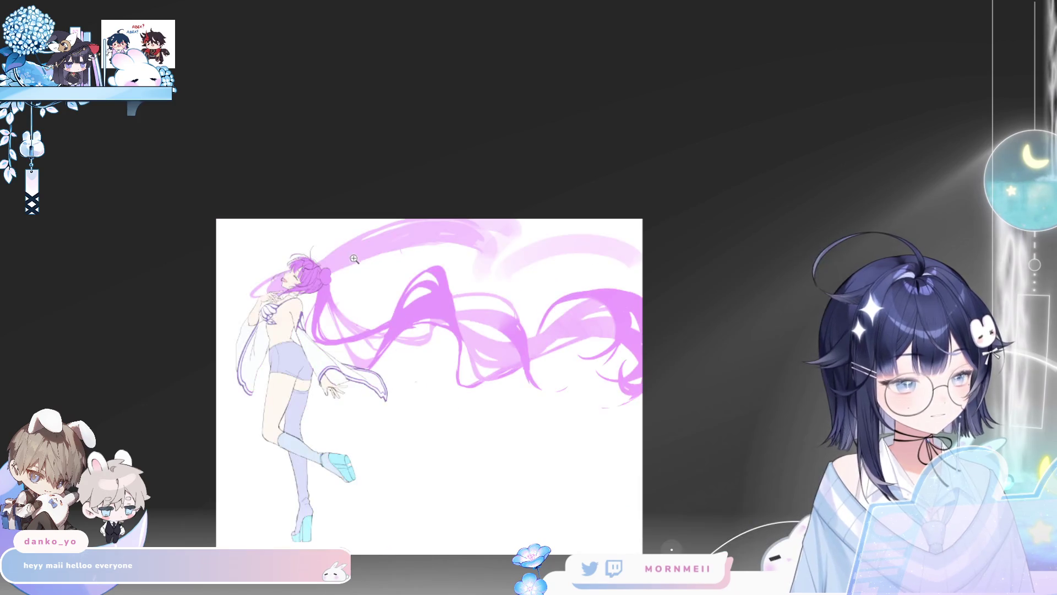
left_click(353, 258)
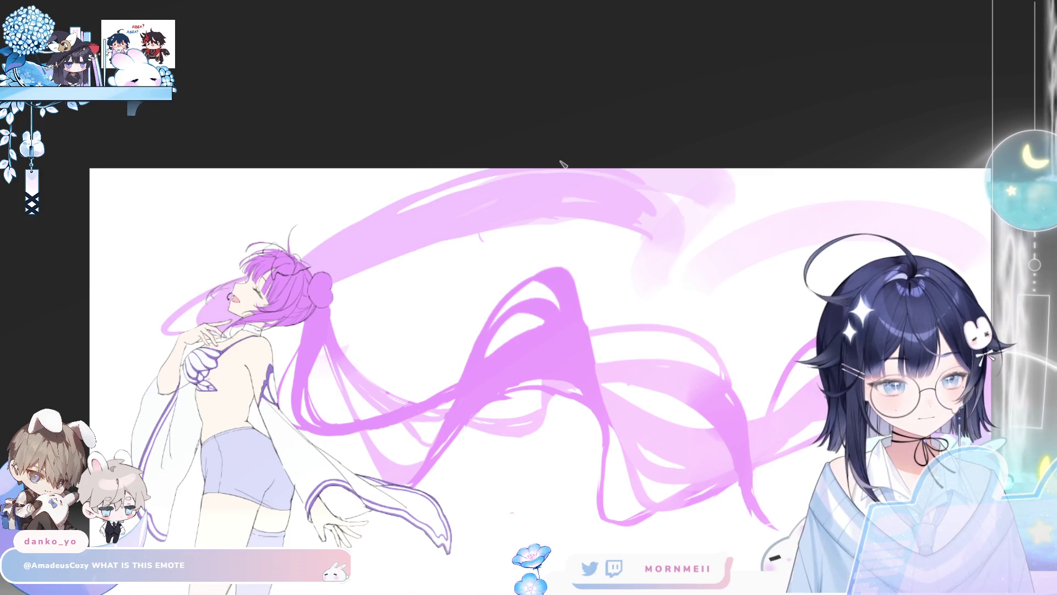
key("h")
key("h")
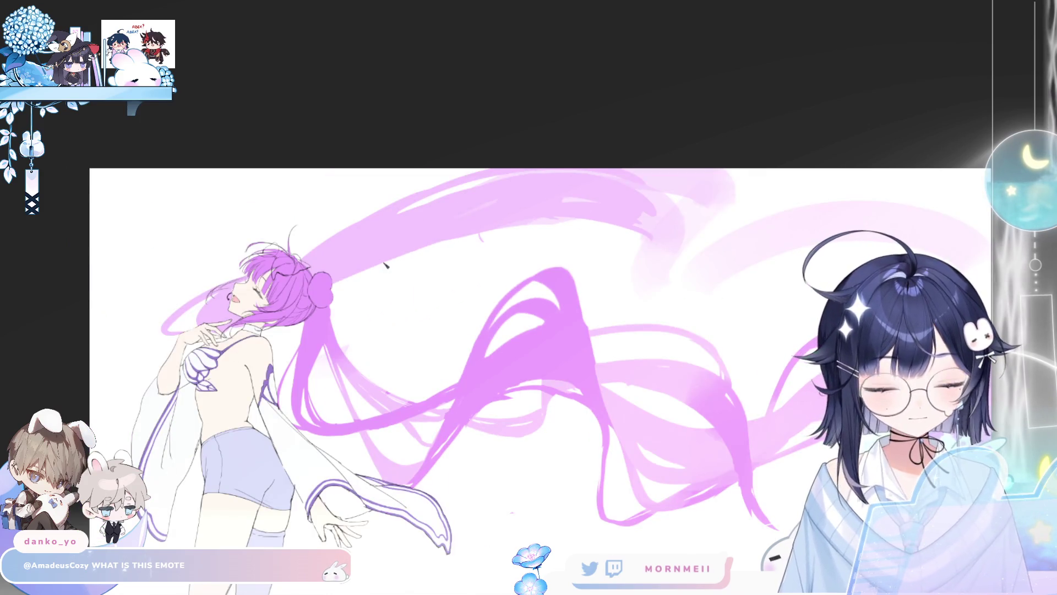
left_click_drag(394, 368, 237, 193)
scroll(235, 196, "down", 3)
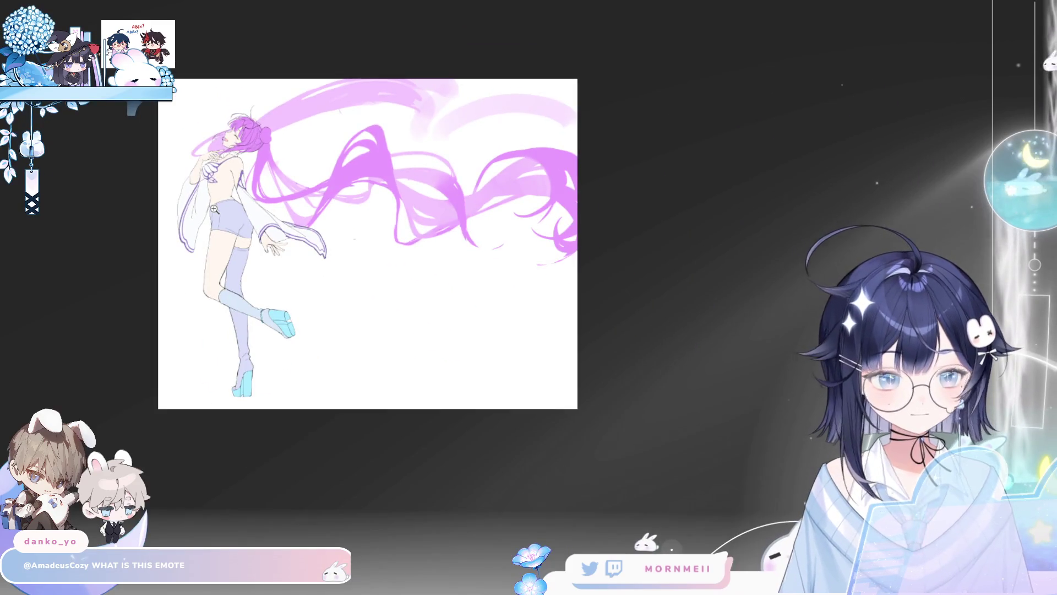
key("h")
key("h")
scroll(302, 94, "up", 3)
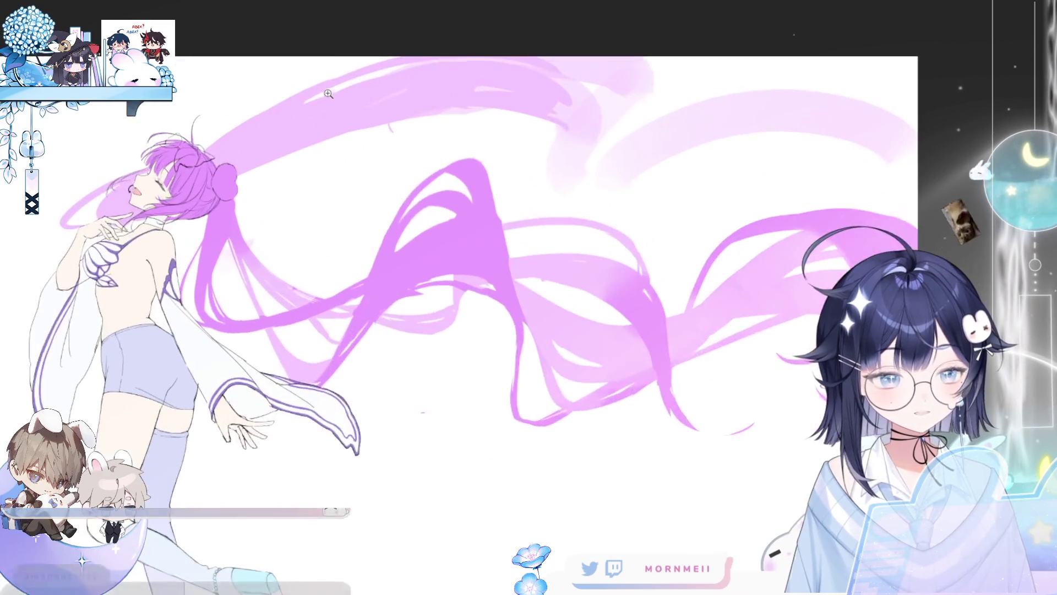
scroll(328, 94, "down", 2)
scroll(180, 256, "up", 2)
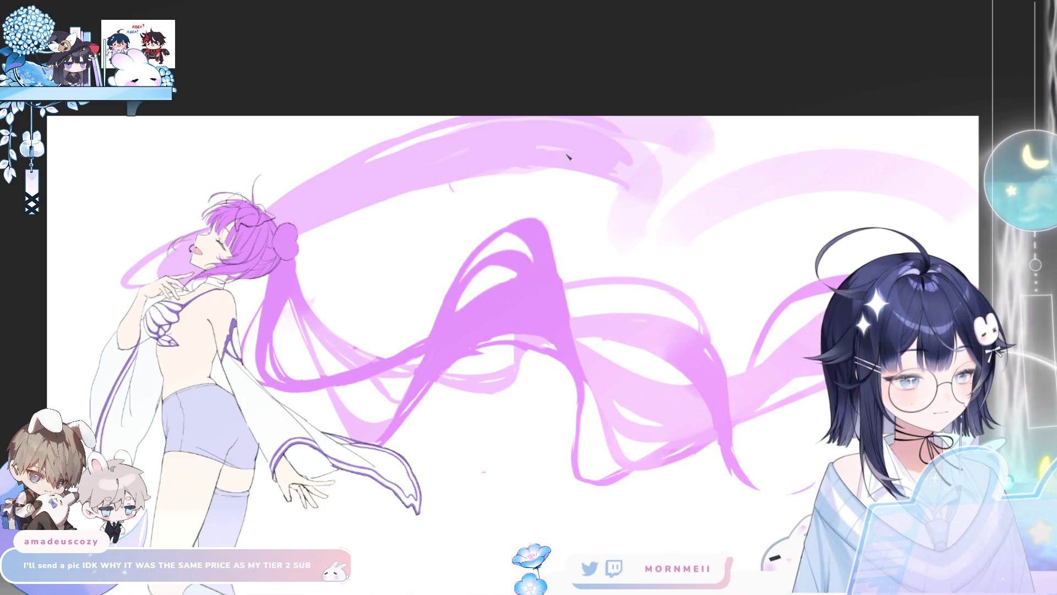
scroll(601, 236, "down", 5)
key("h")
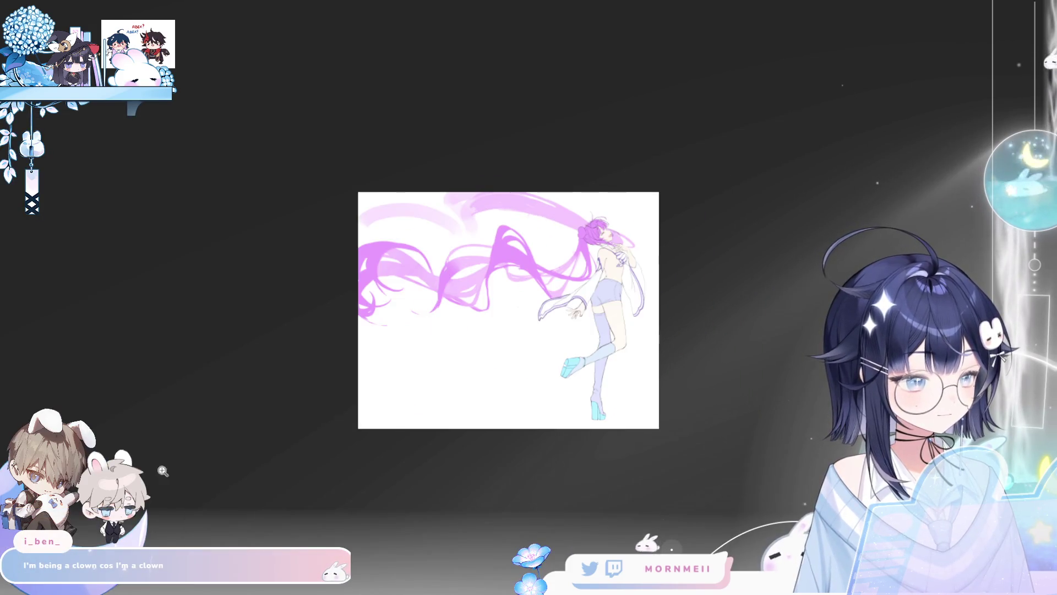
key("h")
scroll(435, 297, "up", 3)
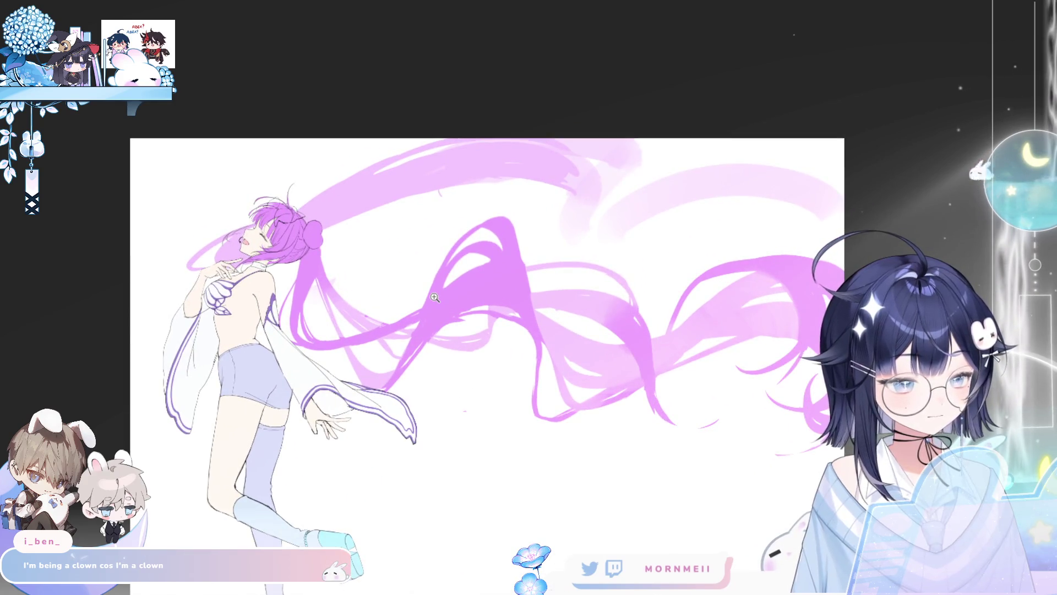
Erase the faint purple curve left of the head, discarding a trial light-pink strand.
left_click_drag(227, 215, 181, 372)
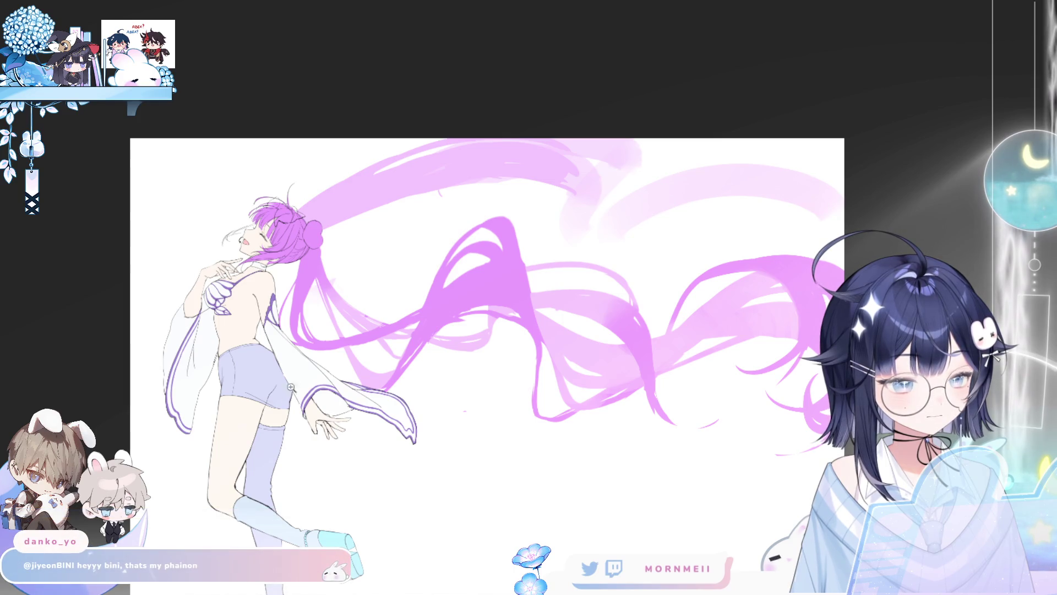
scroll(427, 267, "down", 2)
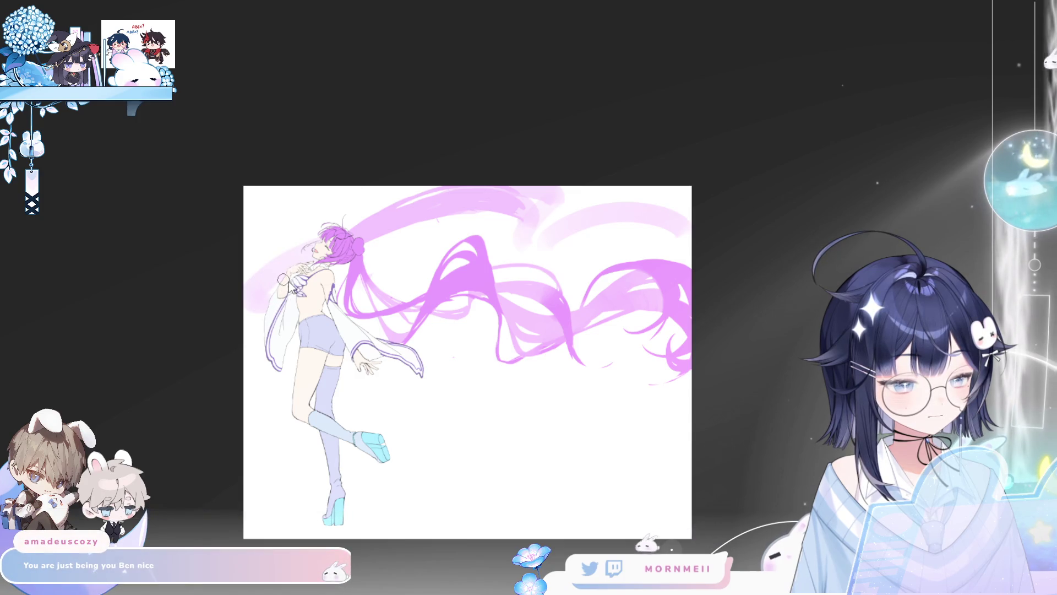
left_click_drag(322, 248, 247, 325)
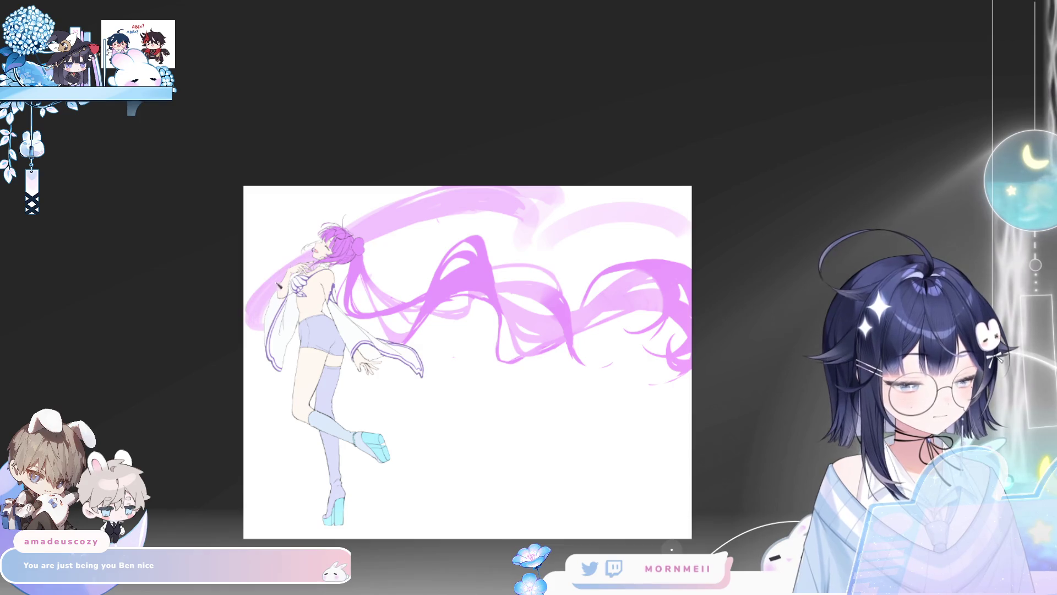
key("h")
key("h")
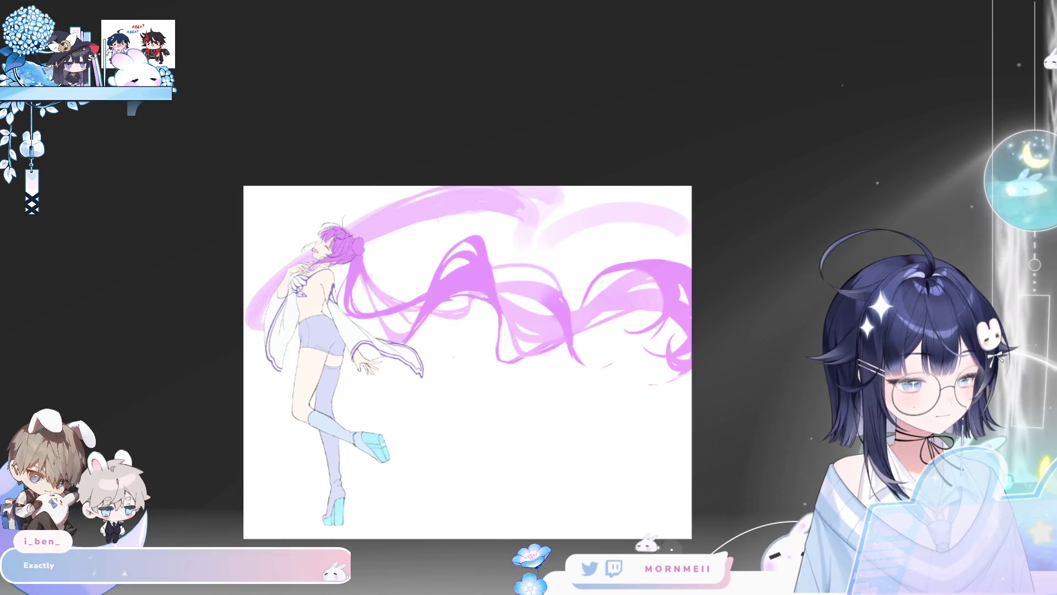
key("ctrl+z")
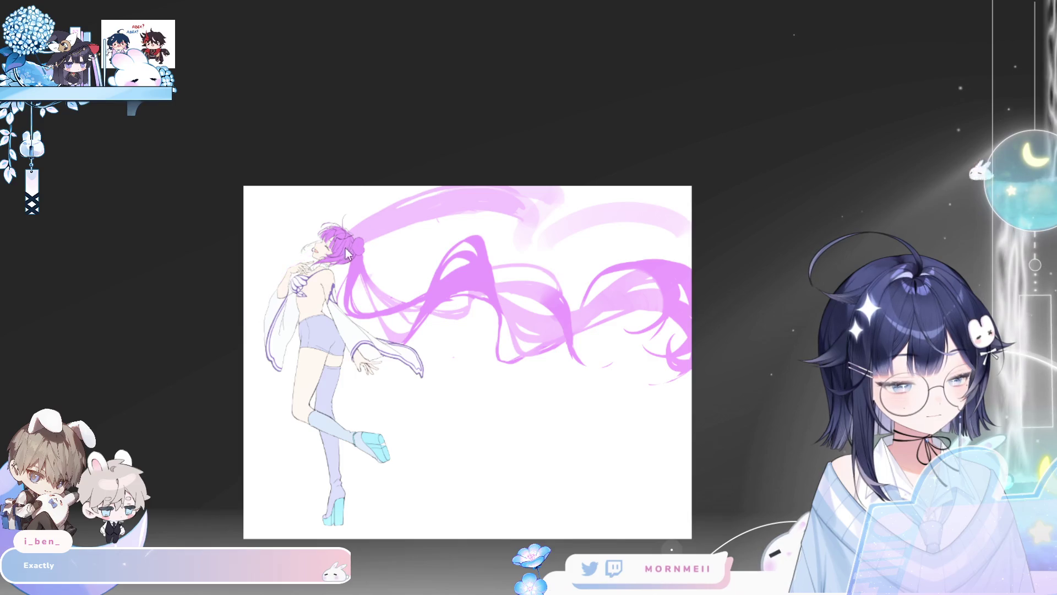
Add a short pink stroke near the face and a thin light strand rising up-right across the hair.
left_click_drag(335, 272, 455, 216)
key("ctrl+z")
left_click_drag(317, 246, 298, 257)
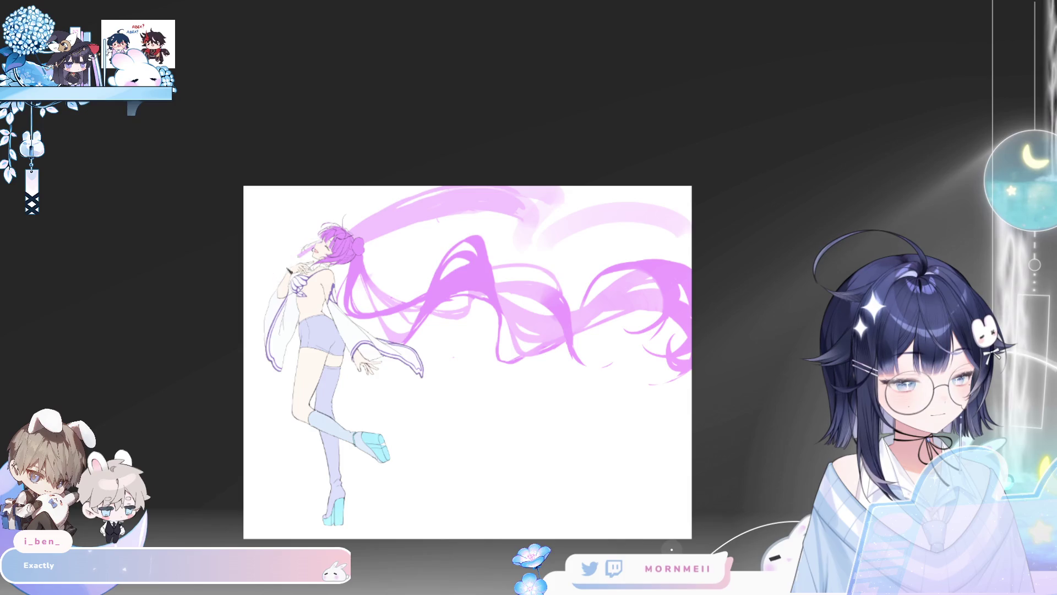
left_click_drag(385, 261, 473, 210)
key("h")
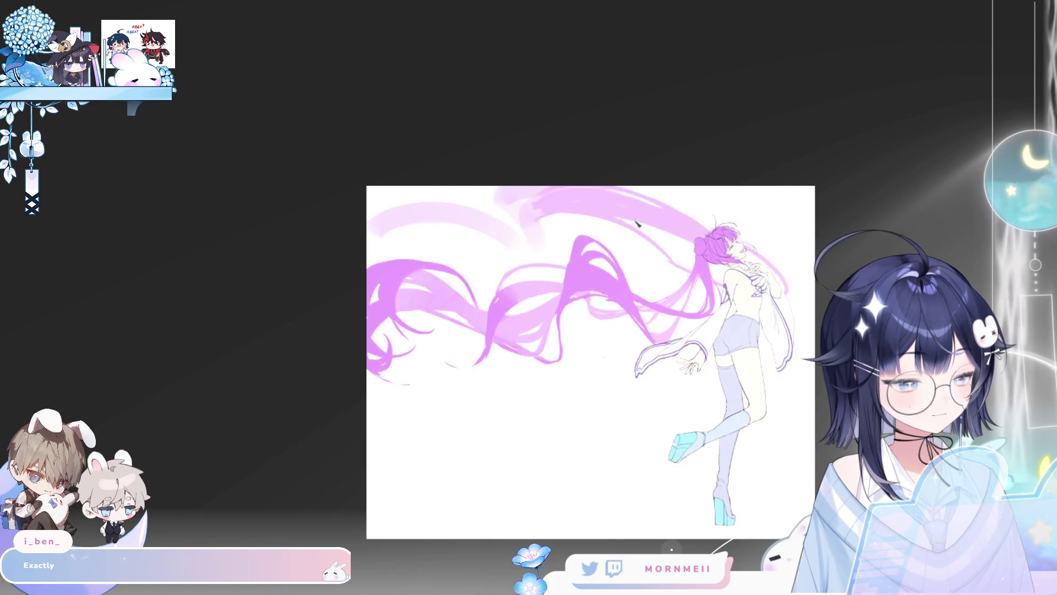
key("h")
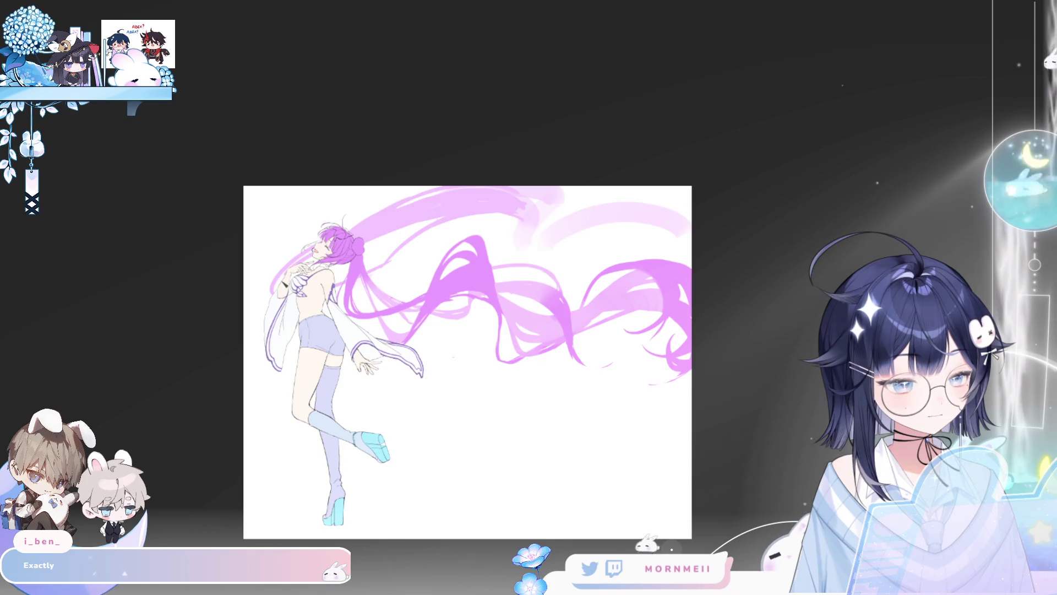
Lighten part of the hair near the bun, discarding a trial stroke on the upper hair.
left_click_drag(341, 220, 557, 165)
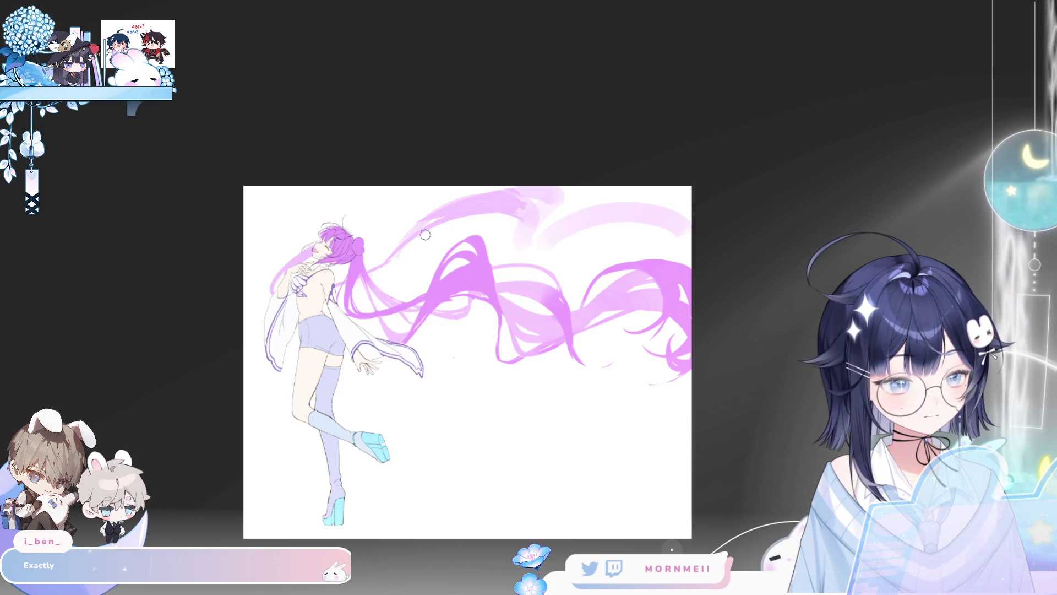
left_click_drag(484, 223, 413, 226)
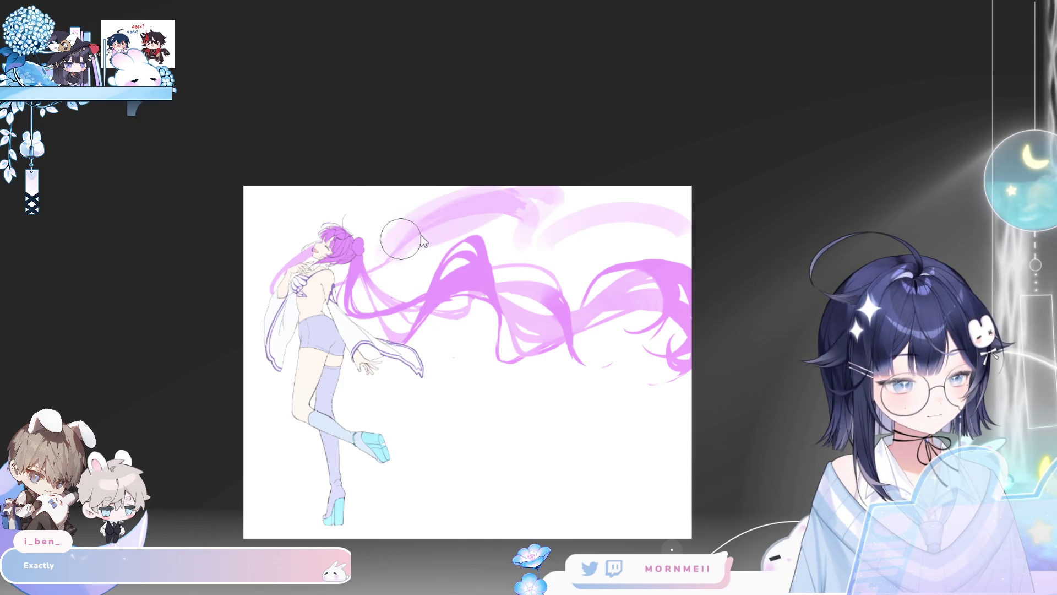
key("ctrl+z")
key("ctrl+z")
key("ctrl+z")
key("ctrl+z")
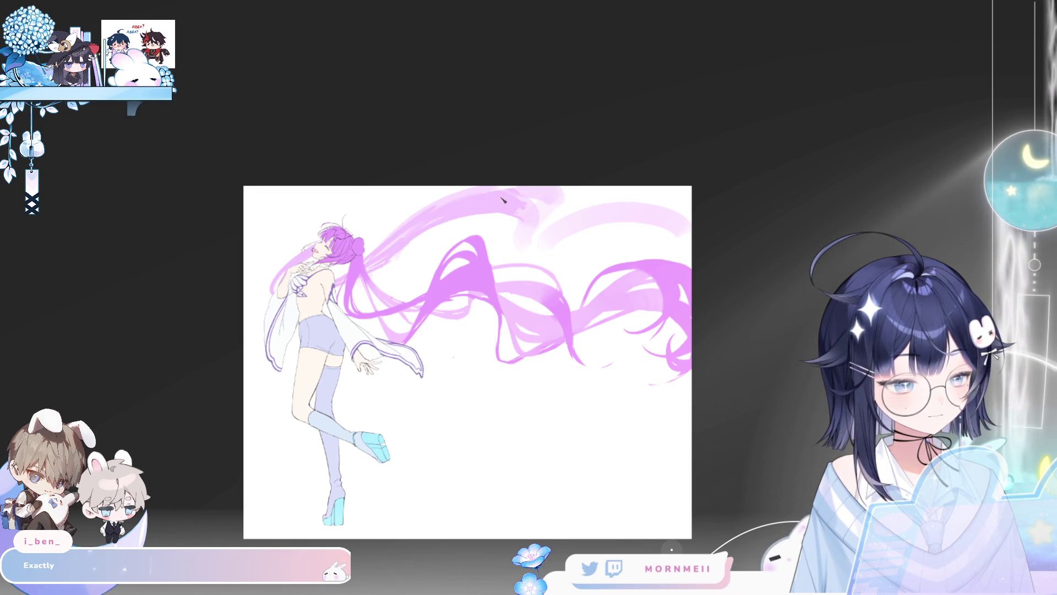
key("ctrl+minus")
Try a broad pale-pink sweep above the hair, then erase it across the top.
key("h")
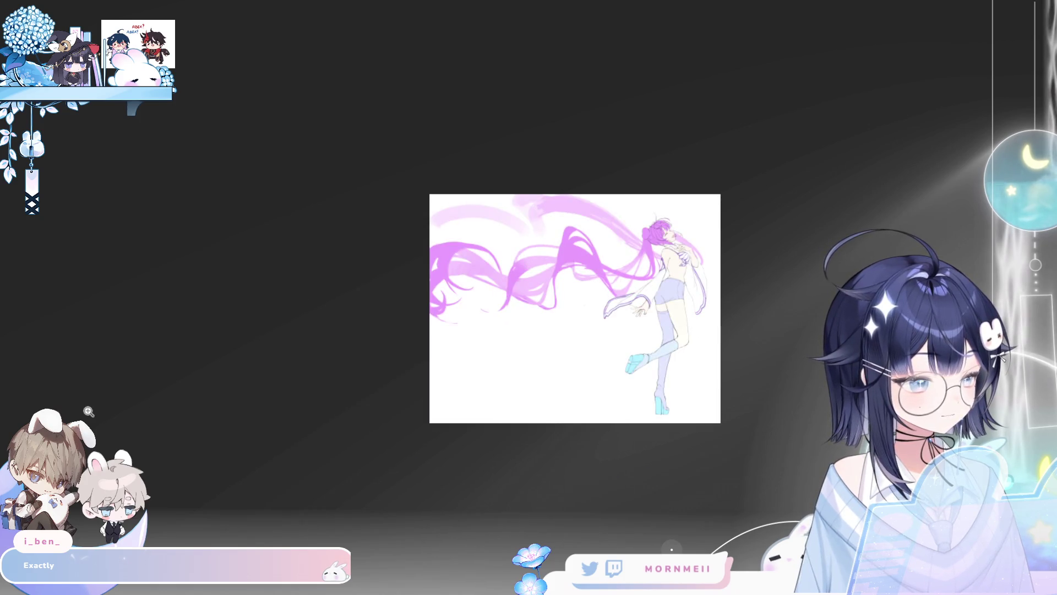
key("h")
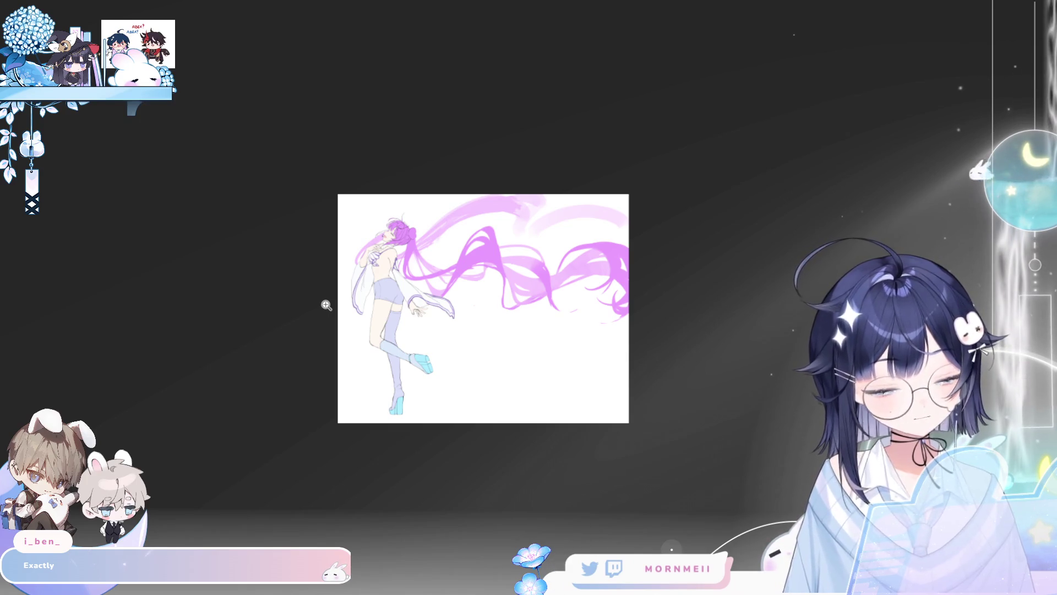
mouse_move(484, 249)
left_mouse_down()
mouse_move(479, 222)
mouse_move(396, 524)
mouse_move(63, 374)
left_mouse_up()
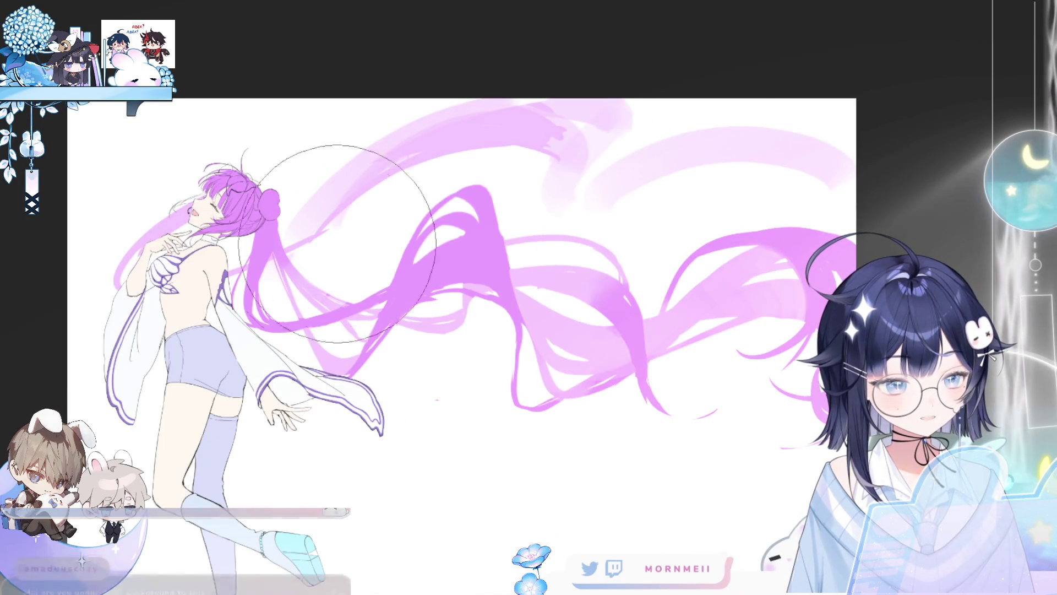
left_click_drag(237, 210, 396, 138)
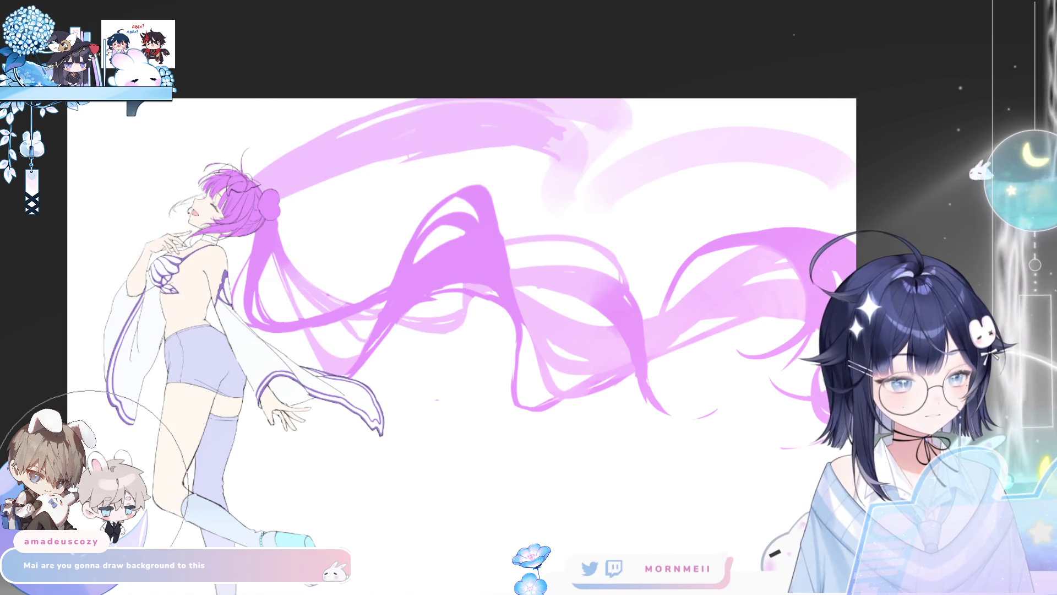
mouse_move(231, 220)
left_mouse_down()
mouse_move(448, 94)
mouse_move(684, 154)
mouse_move(673, 178)
left_mouse_up()
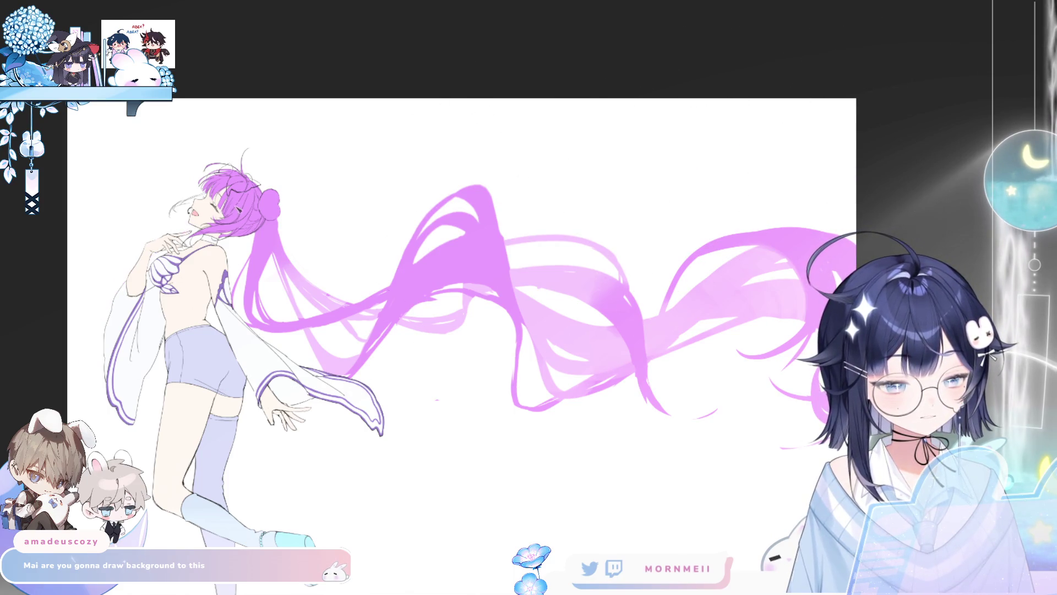
Draw a pale strand curving down the left side of the figure.
left_click_drag(190, 213, 73, 323)
key("ctrl+z")
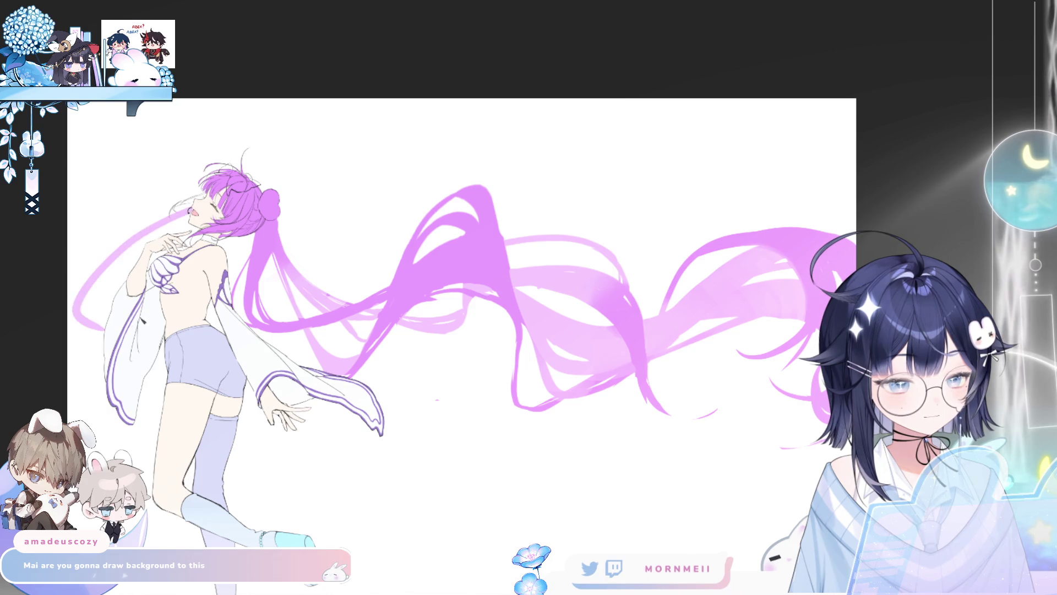
key("ctrl+y")
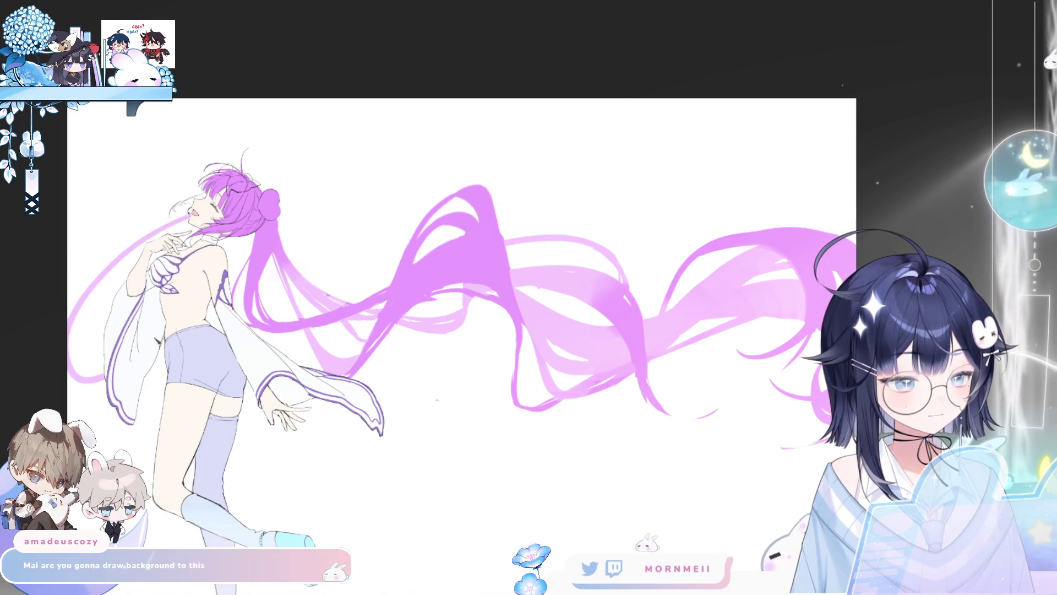
key("ctrl+y")
key("ctrl+z")
key("ctrl+z")
key("ctrl+y")
key("ctrl+z")
key("ctrl+y")
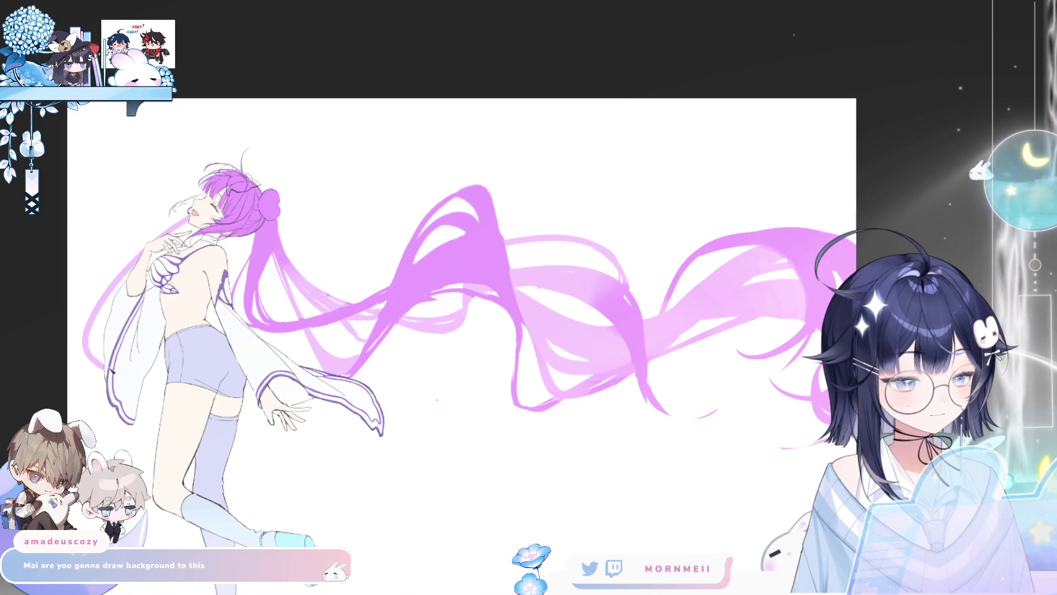
key("ctrl+y")
Draw a long thin looping strand out to the right edge and check it mirrored.
mouse_move(567, 165)
left_mouse_down()
mouse_move(614, 182)
mouse_move(725, 141)
mouse_move(855, 132)
left_mouse_up()
key("ctrl+z")
key("h")
key("h")
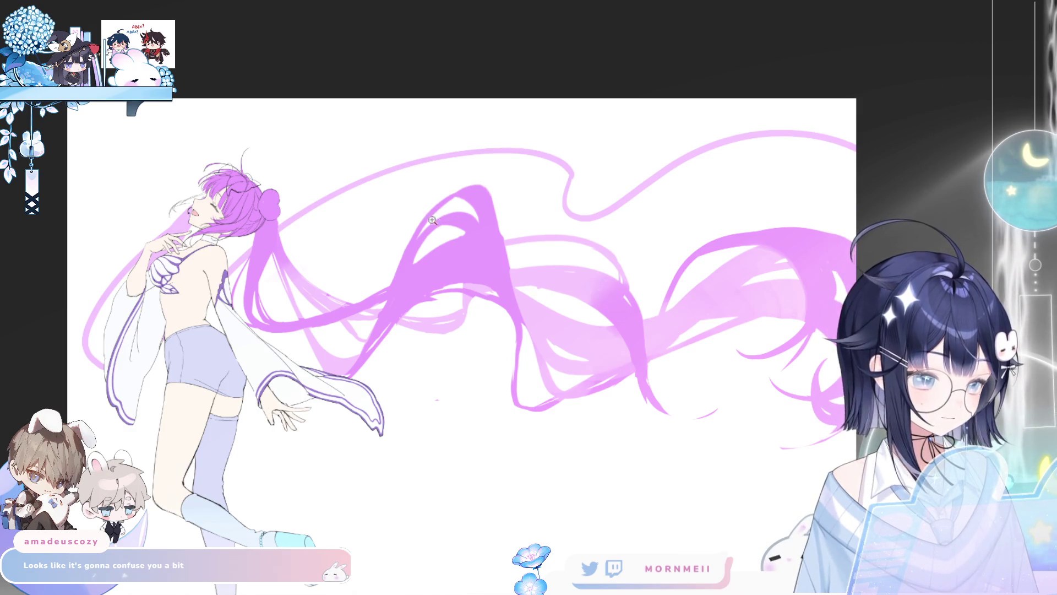
Undo the long looping strand after a mirrored check of the composition.
key("h")
key("h")
key("ctrl+alt+0")
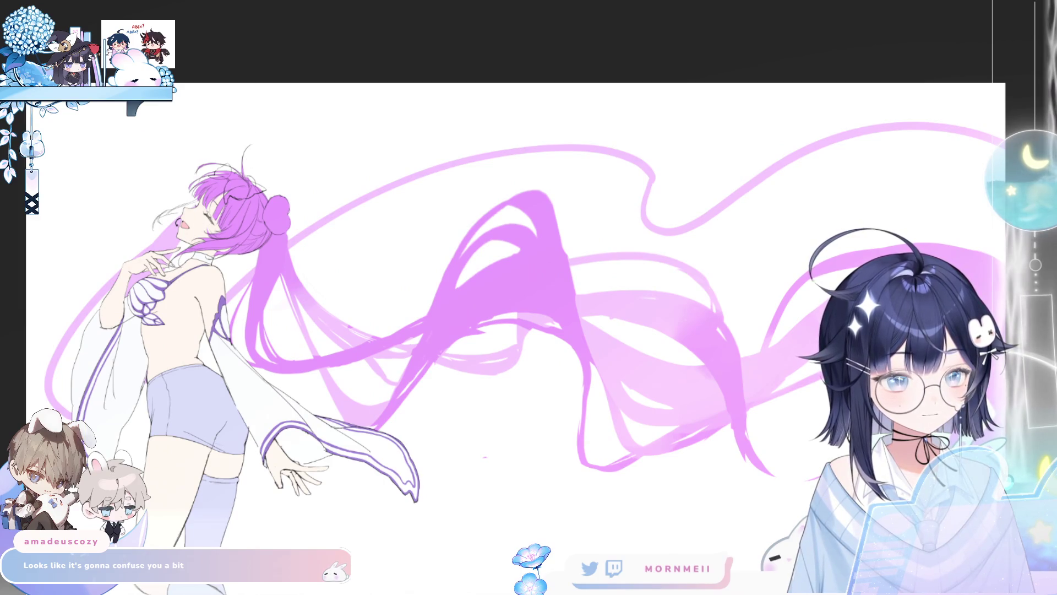
key("ctrl+z")
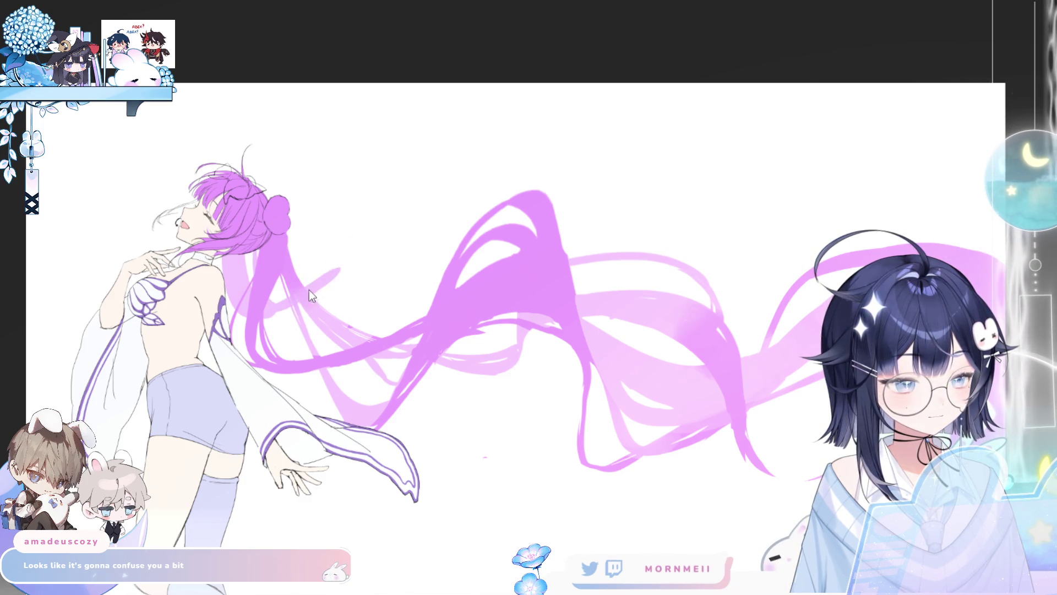
Sweep a wide pale-pink stroke over the hair, rising toward the upper right.
left_click_drag(291, 270, 460, 142)
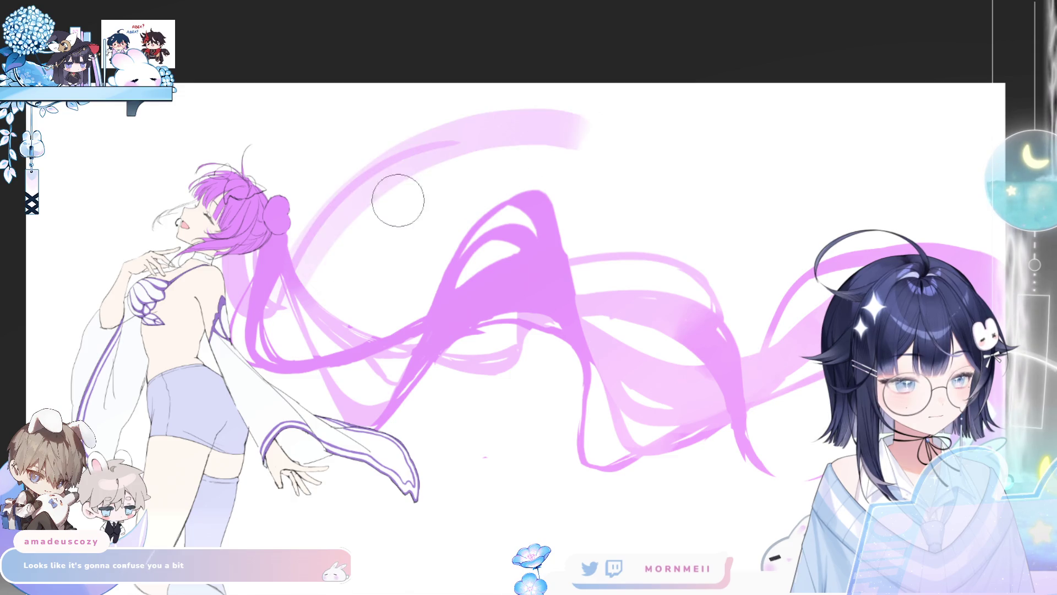
mouse_move(298, 276)
left_mouse_down()
mouse_move(341, 210)
mouse_move(644, 158)
mouse_move(649, 207)
mouse_move(975, 199)
left_mouse_up()
key("ctrl+z")
left_click_drag(633, 185, 980, 132)
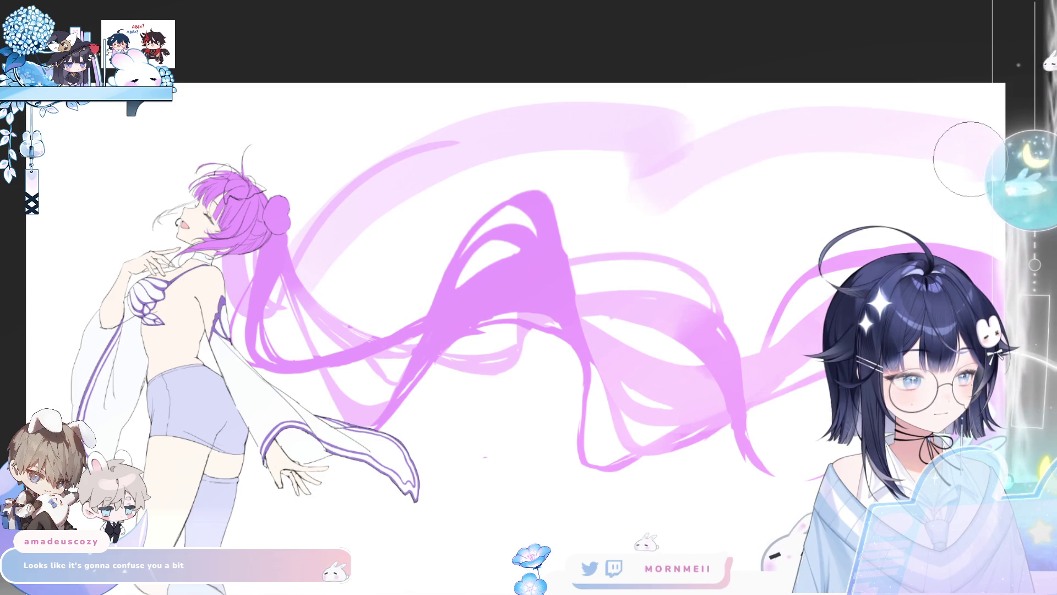
key("ctrl+z")
key("ctrl+y")
key("ctrl+z")
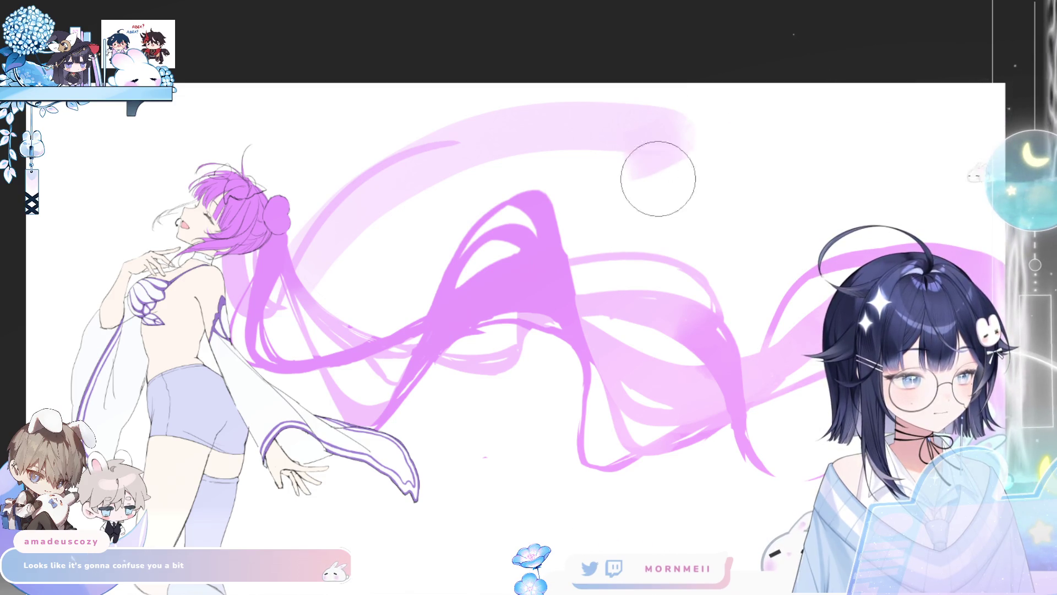
key("ctrl+y")
Add a pale stroke along the top arc and review the whole drawing mirrored.
left_click_drag(359, 201, 653, 111)
key("ctrl+z")
key("ctrl+y")
mouse_move(357, 177)
left_mouse_down()
mouse_move(619, 144)
mouse_move(421, 238)
left_mouse_up()
key("h")
key("h")
left_click(627, 145)
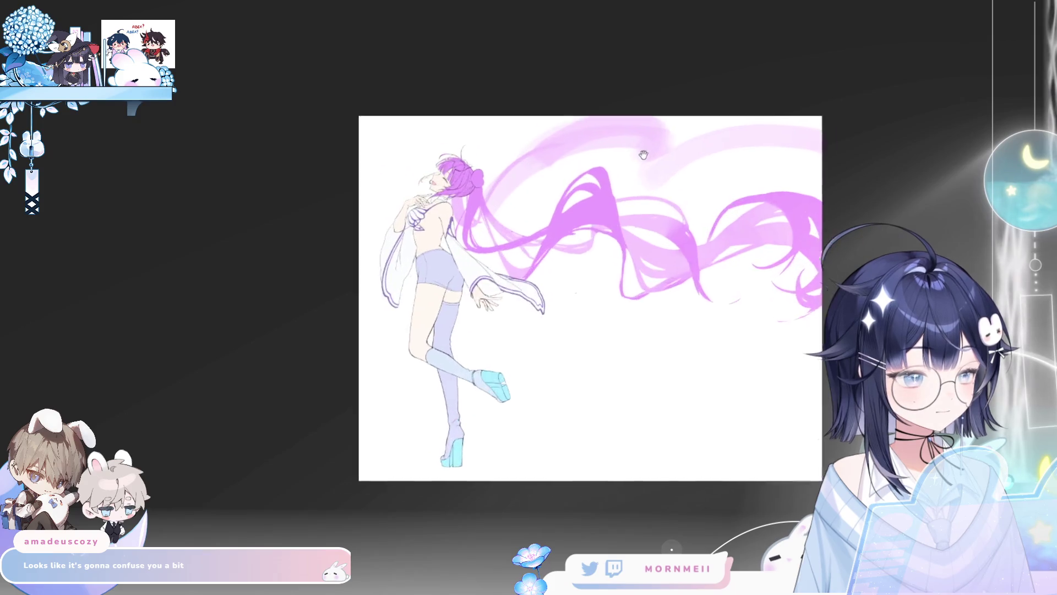
Fill in the top pale-pink hair stroke, then mirror-check the whole page and reposition it.
left_click_drag(627, 145, 279, 274)
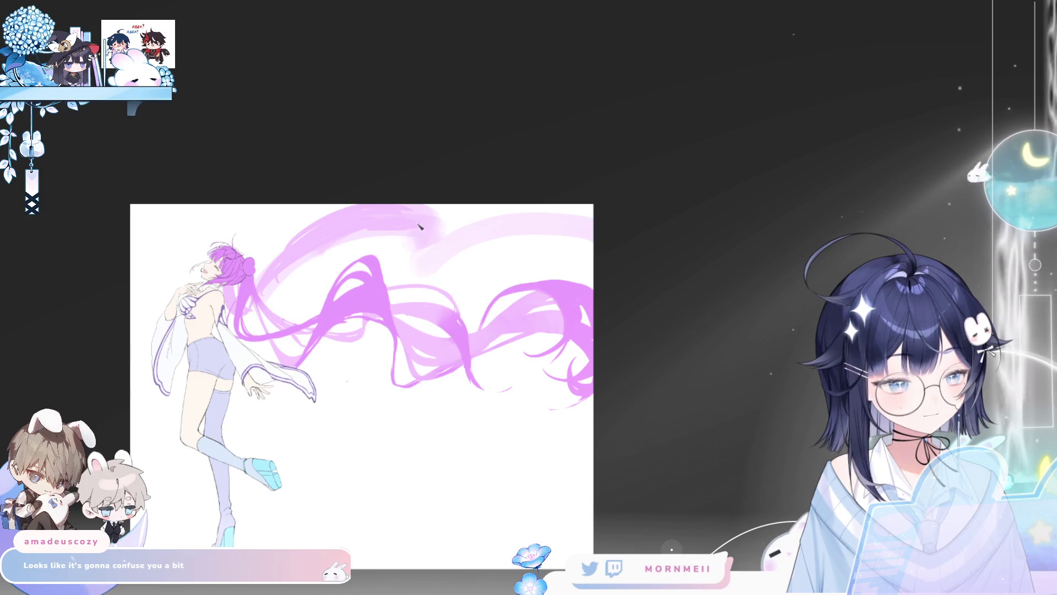
mouse_move(519, 252)
left_mouse_down()
mouse_move(413, 255)
mouse_move(473, 244)
left_mouse_up()
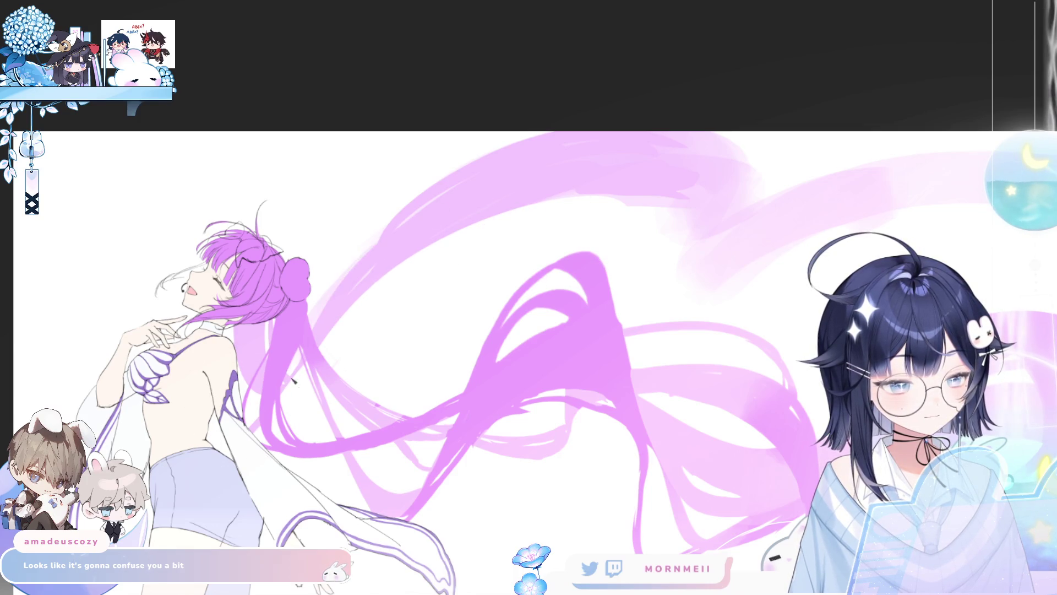
key("ctrl+minus")
key("h")
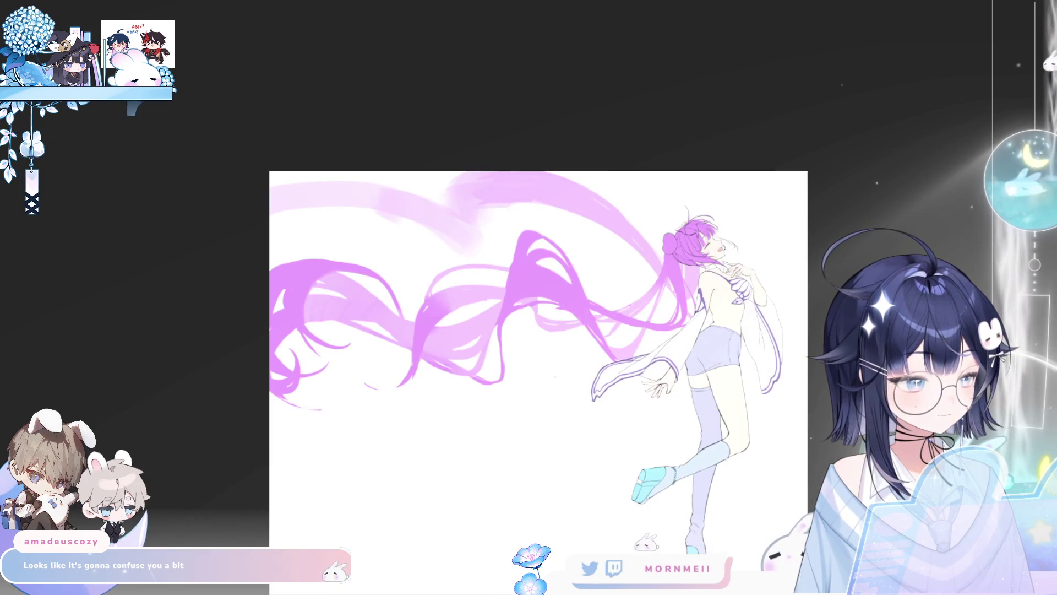
key("h")
left_click_drag(465, 298, 379, 259)
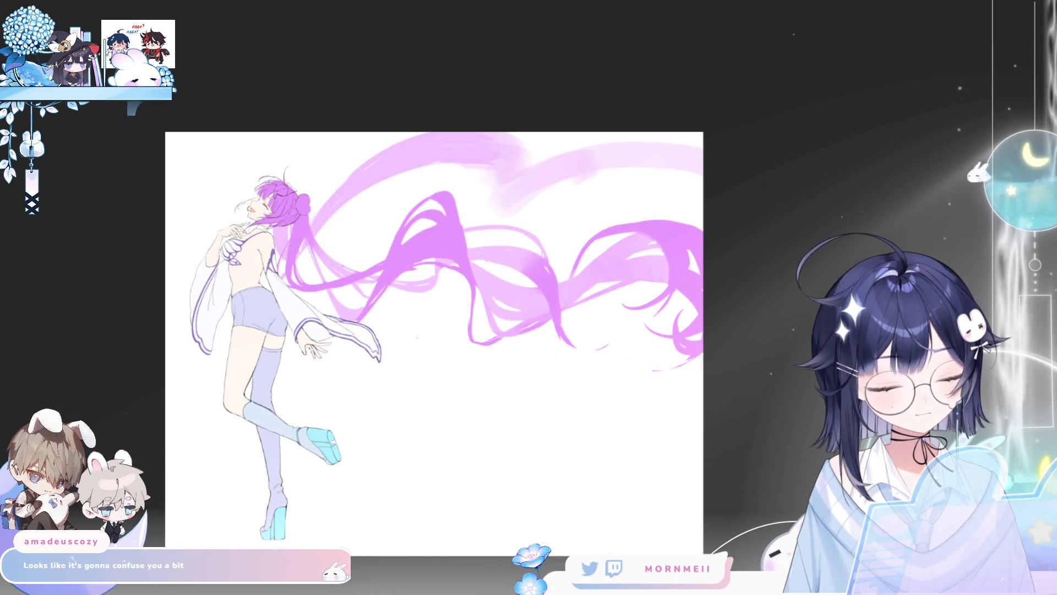
Undo the wide top sweep and paint a narrower pale band with a hooked right end.
key("ctrl+z")
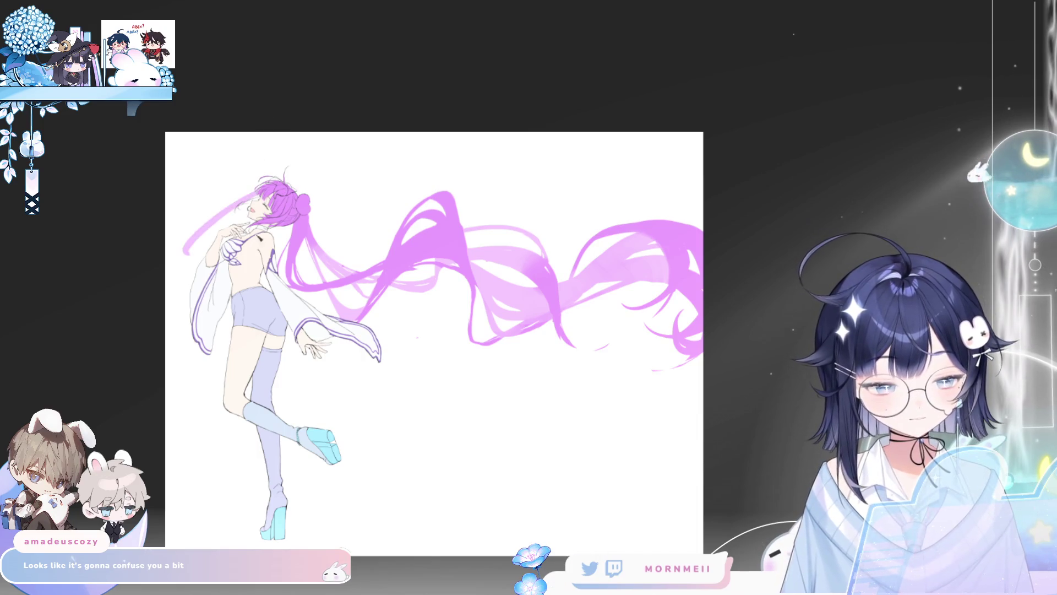
left_click_drag(259, 198, 204, 225)
key("ctrl+z")
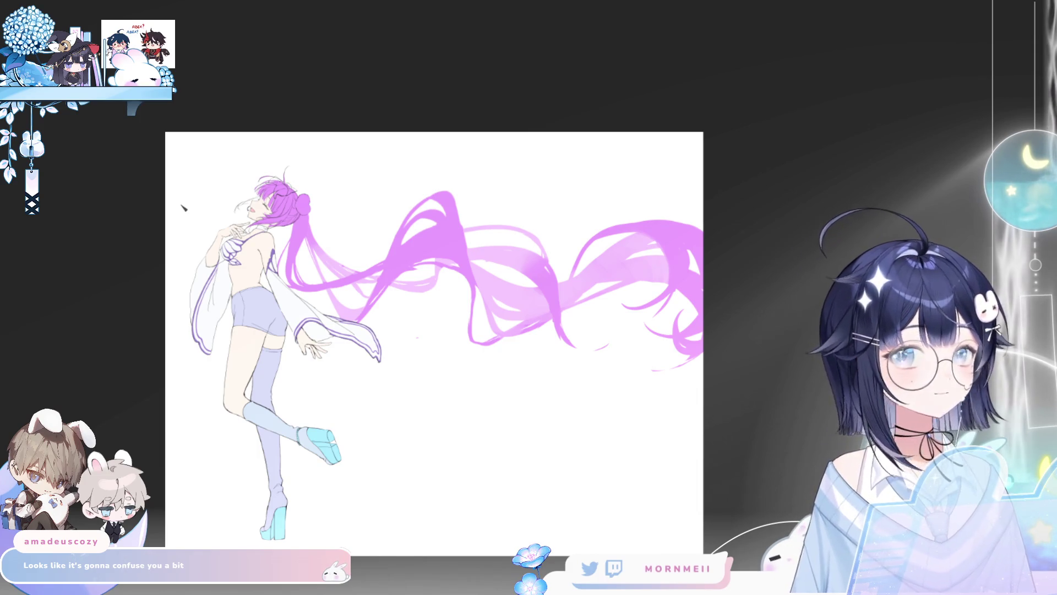
mouse_move(256, 190)
left_mouse_down()
mouse_move(195, 228)
mouse_move(519, 154)
left_mouse_up()
key("ctrl+z")
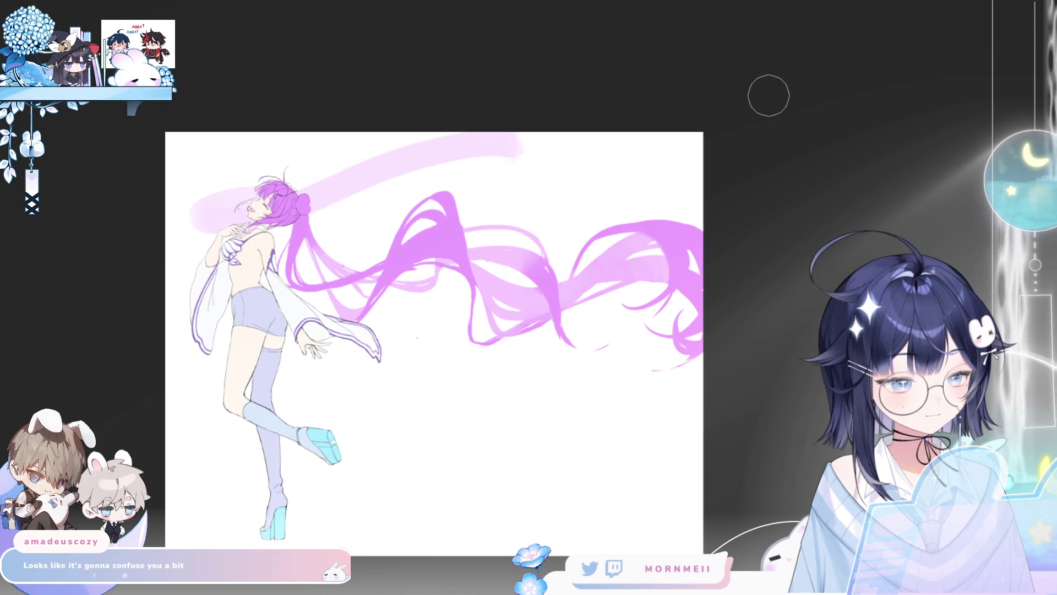
mouse_move(514, 141)
left_mouse_down()
mouse_move(512, 180)
mouse_move(701, 169)
left_mouse_up()
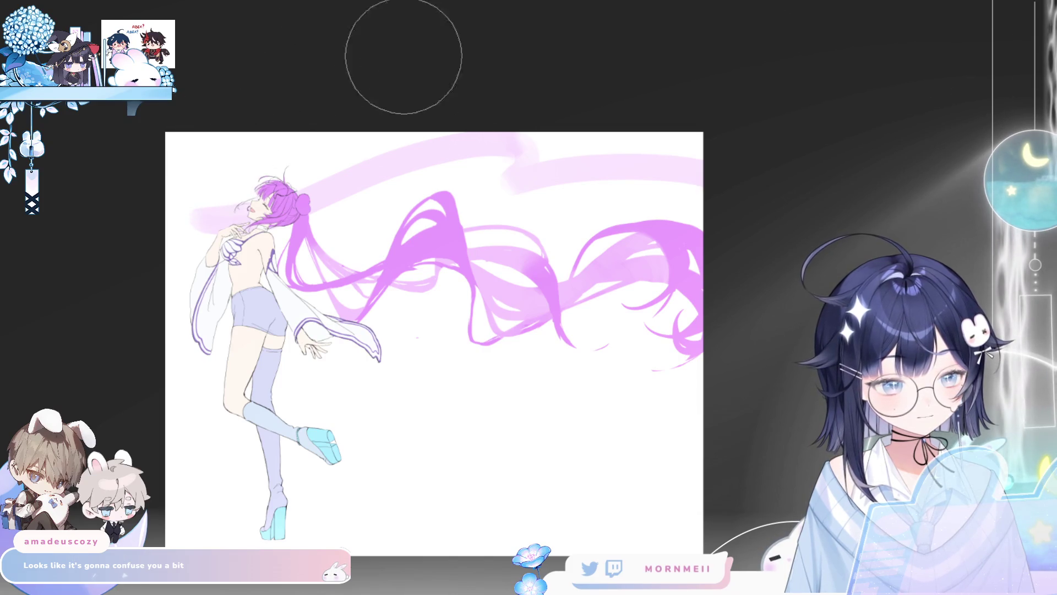
Zoom out to the whole page and mirror-check the composition.
key("ctrl+minus")
key("h")
key("h")
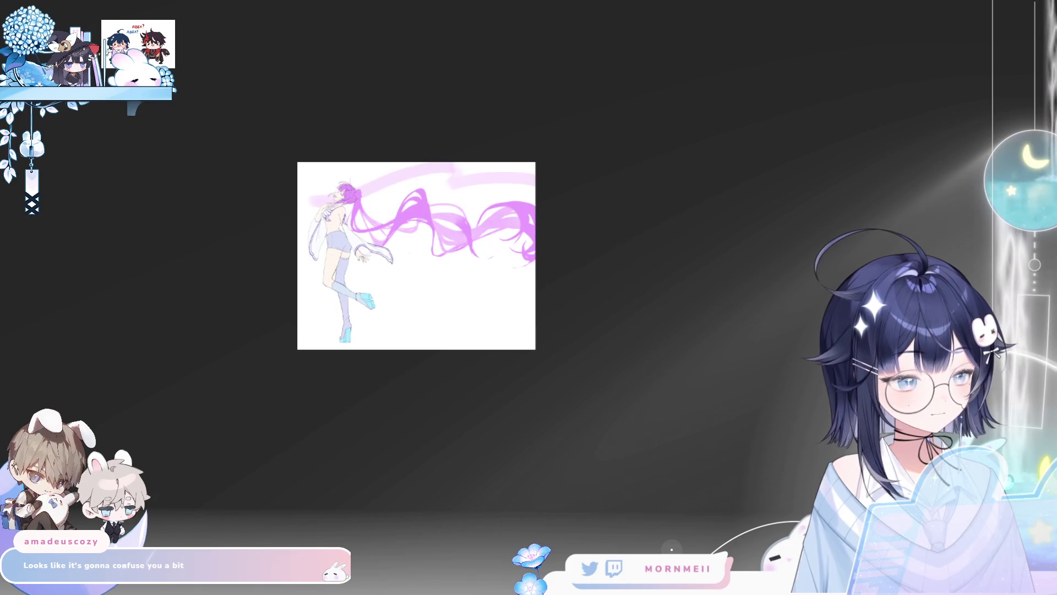
key("h")
key("h")
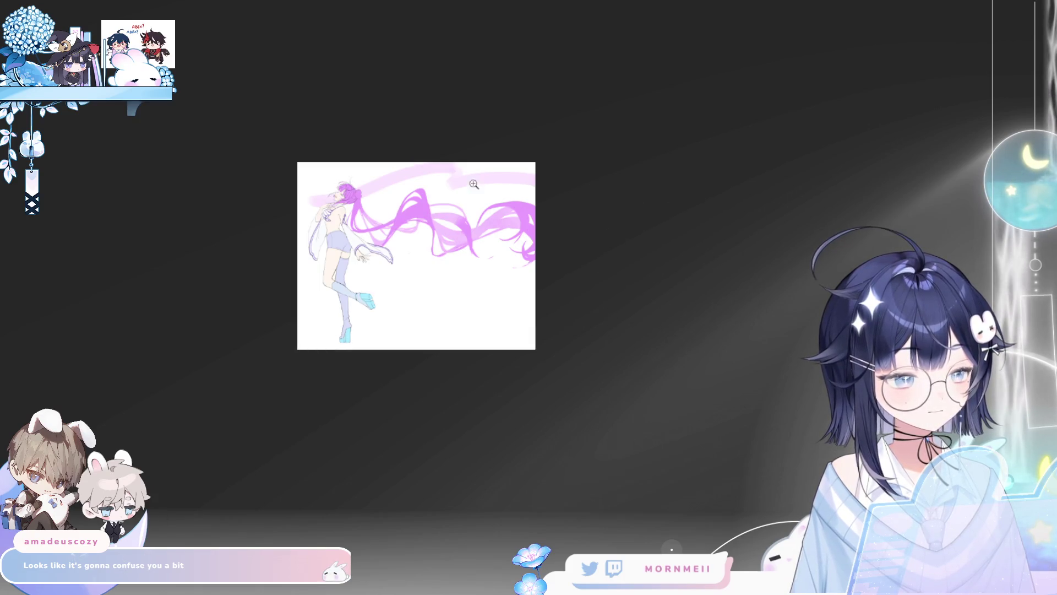
Add passes to the strand left of the face and darken the upper pale-pink band.
key("ctrl+1")
mouse_move(255, 180)
left_mouse_down()
mouse_move(198, 230)
mouse_move(142, 235)
left_mouse_up()
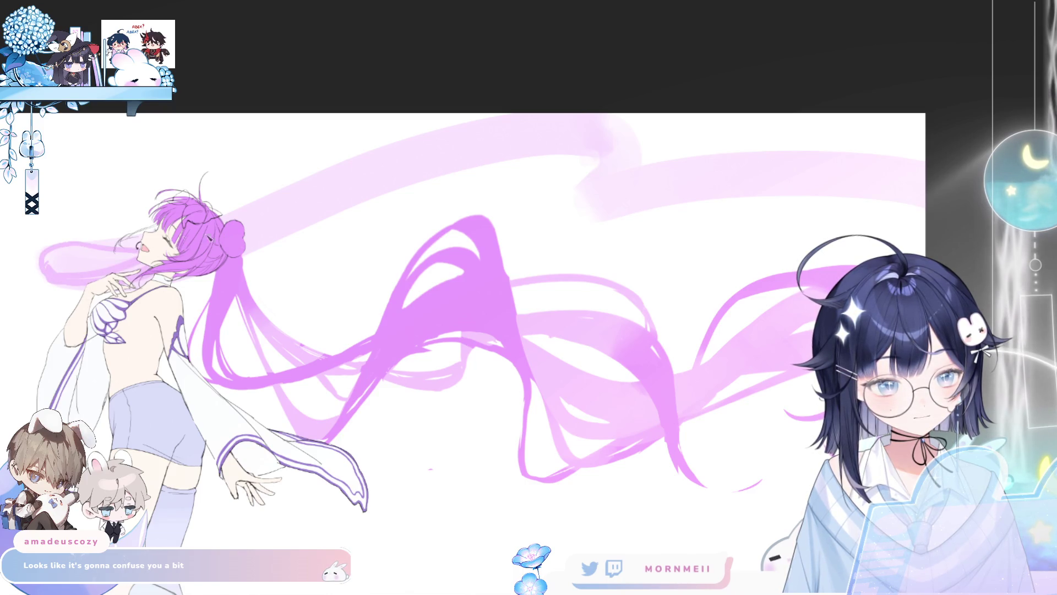
left_click_drag(42, 263, 138, 252)
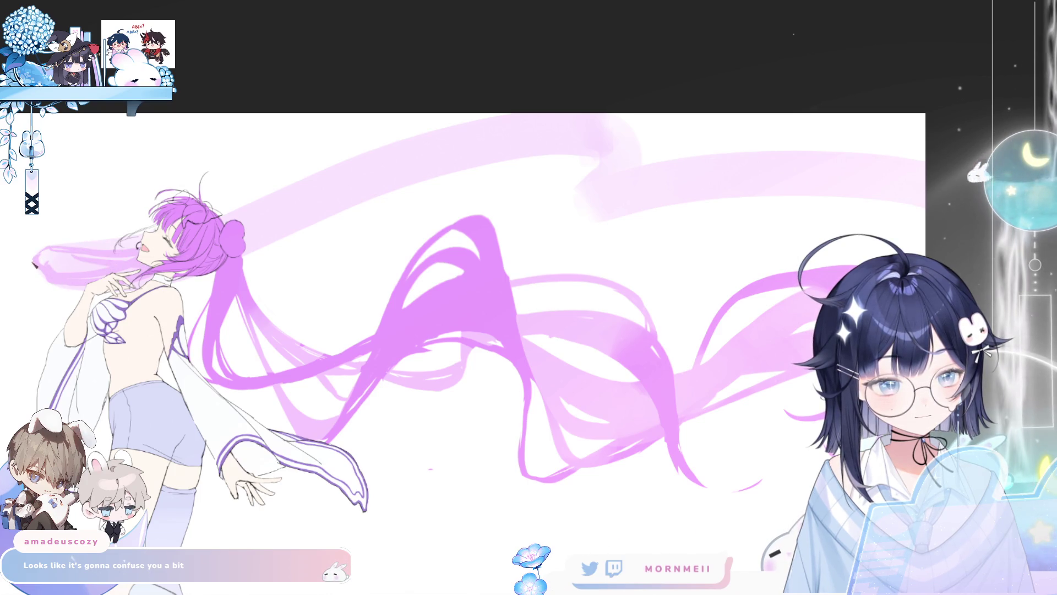
left_click_drag(39, 265, 150, 251)
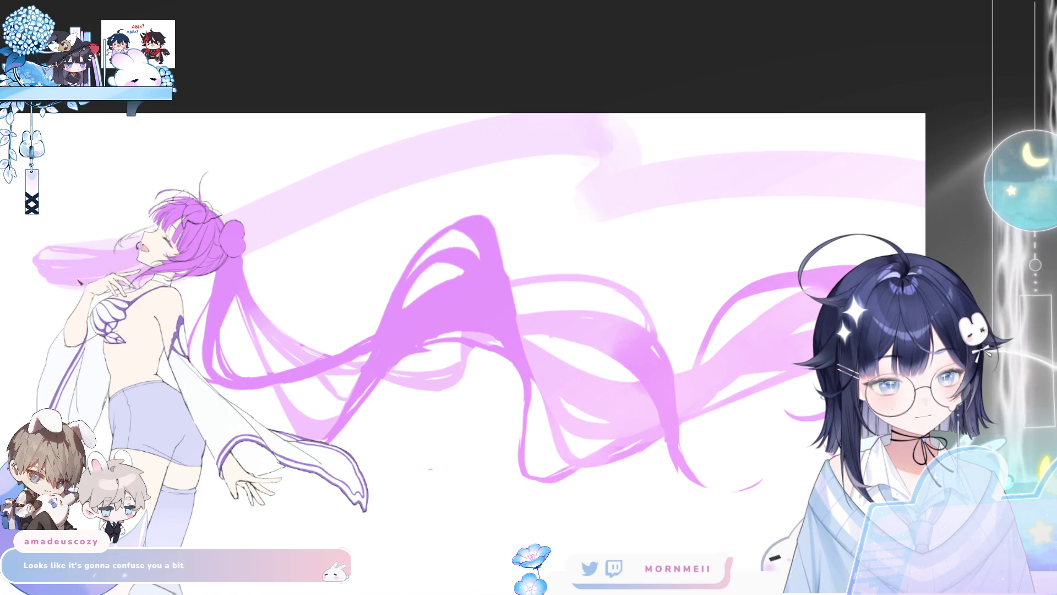
left_click_drag(245, 240, 358, 169)
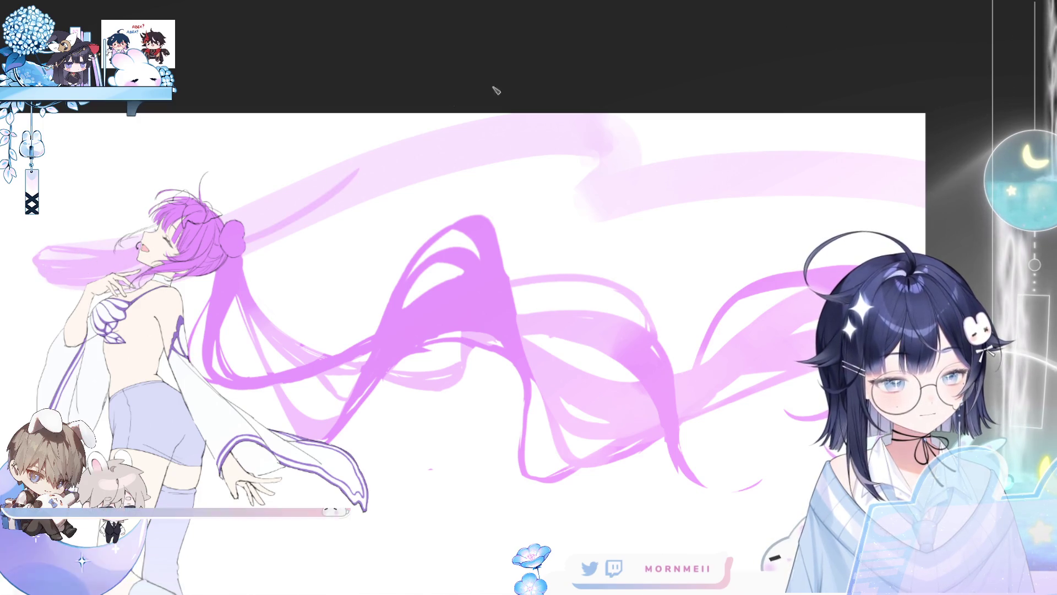
left_click_drag(32, 297, 149, 279)
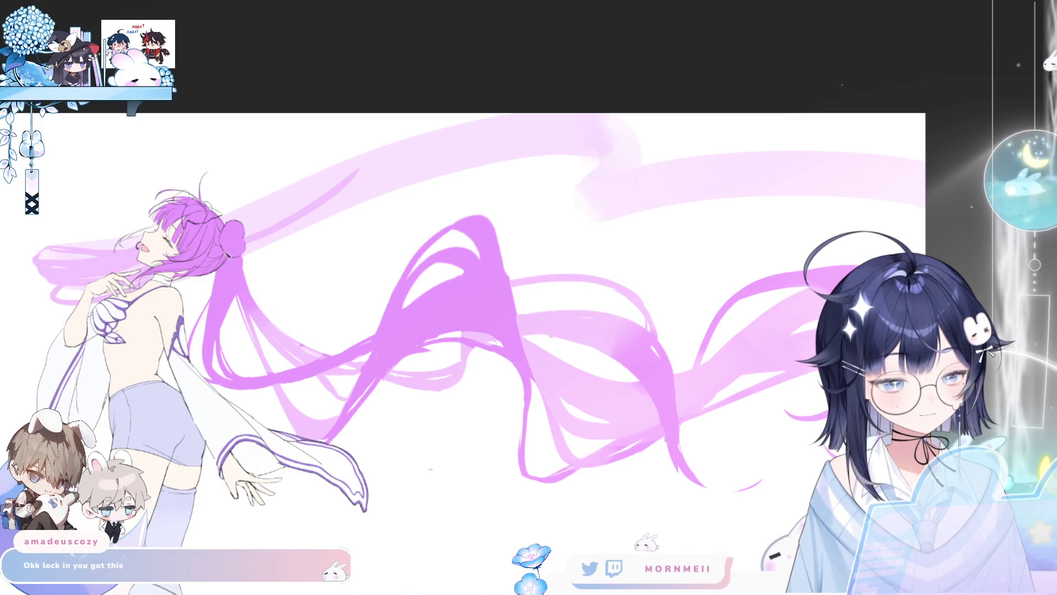
mouse_move(297, 195)
left_mouse_down()
mouse_move(526, 131)
mouse_move(354, 196)
mouse_move(449, 146)
left_mouse_up()
Mirror-check the drawing, then undo and restore the light-pink sweeping hair stroke.
key("h")
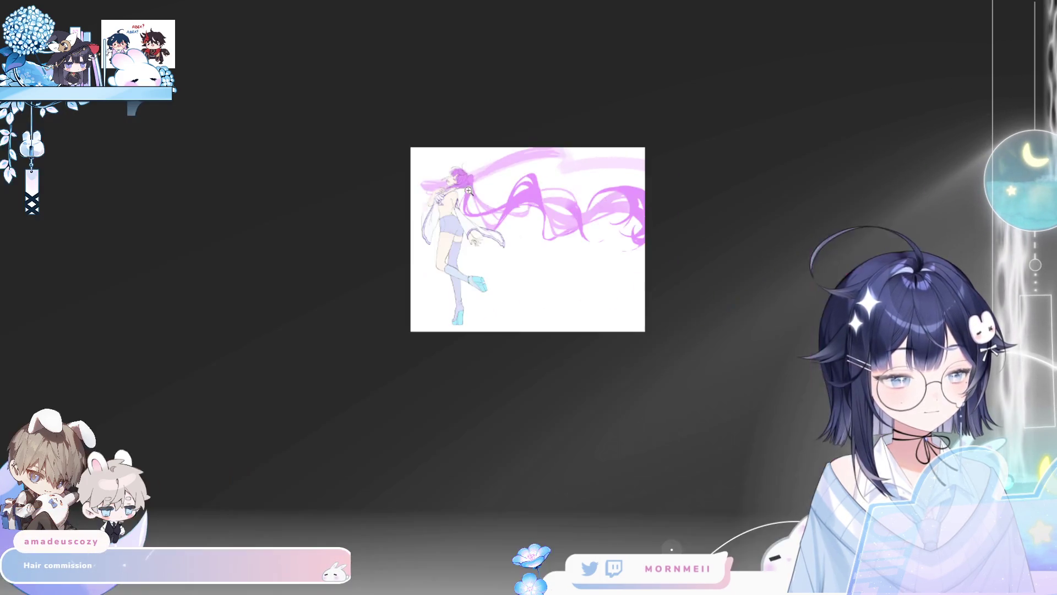
key("h")
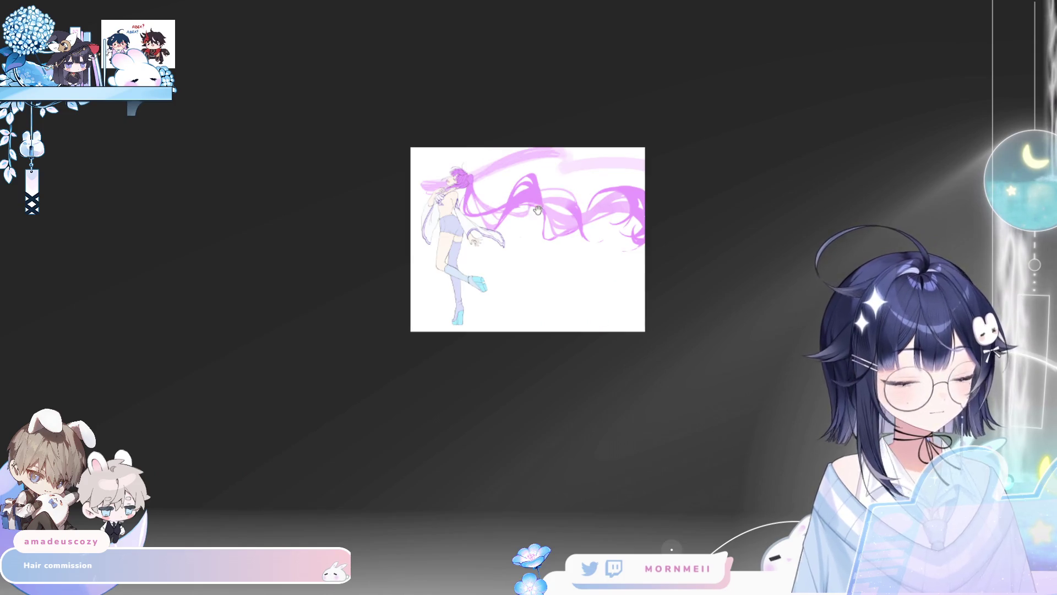
left_click_drag(508, 72, 315, 119)
scroll(315, 119, "up", 5)
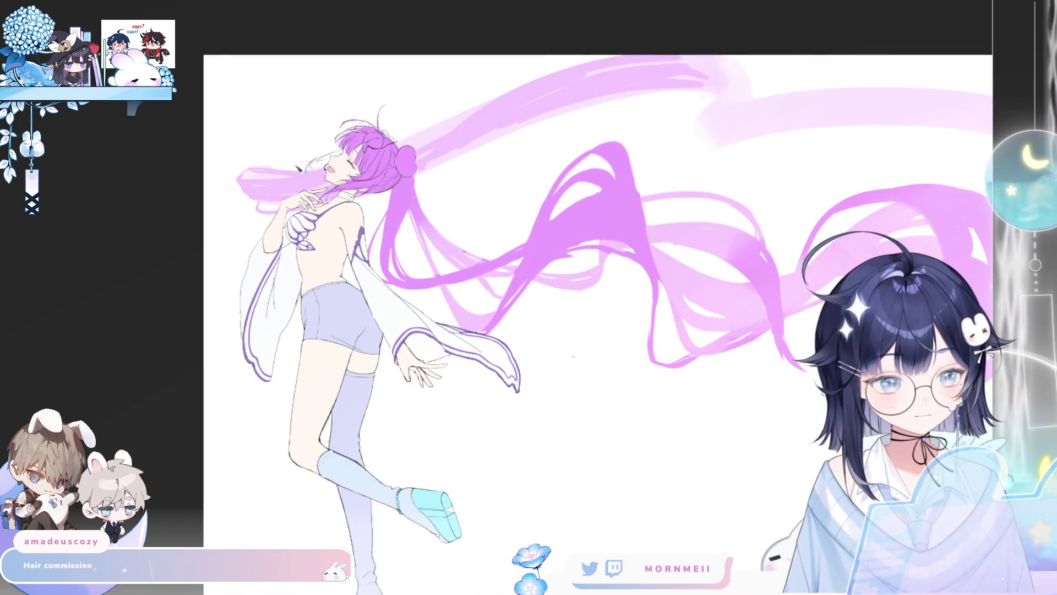
scroll(316, 224, "down", 3)
key("h")
key("h")
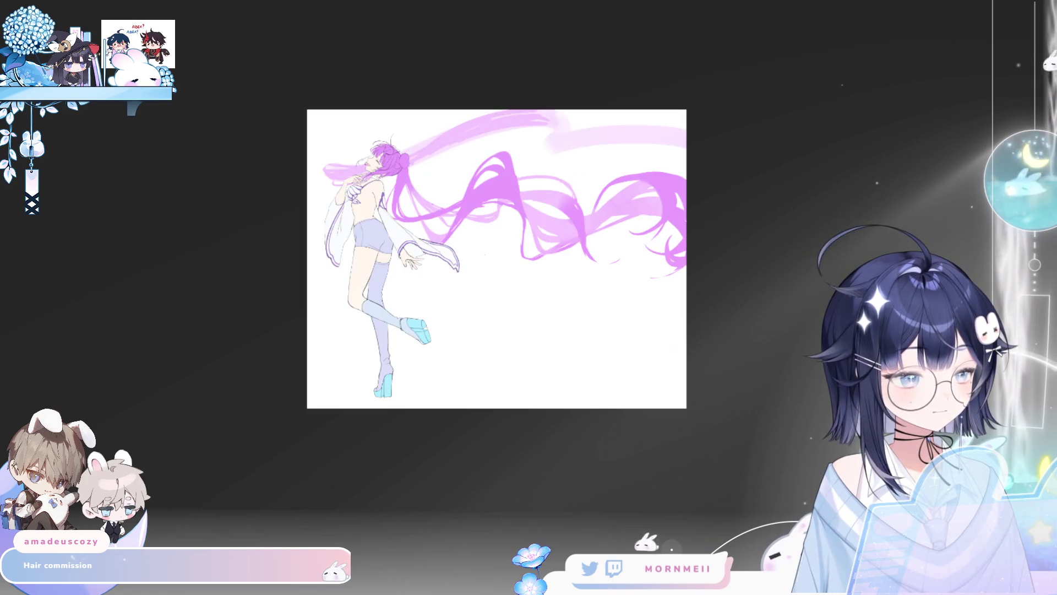
left_click_drag(468, 168, 349, 202)
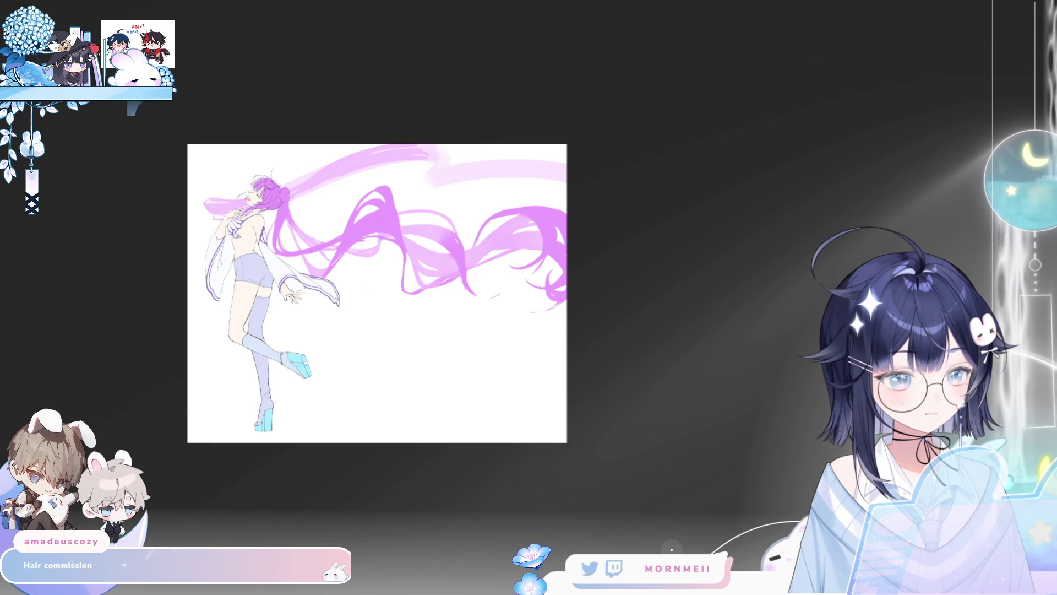
key("ctrl+z")
key("ctrl+y")
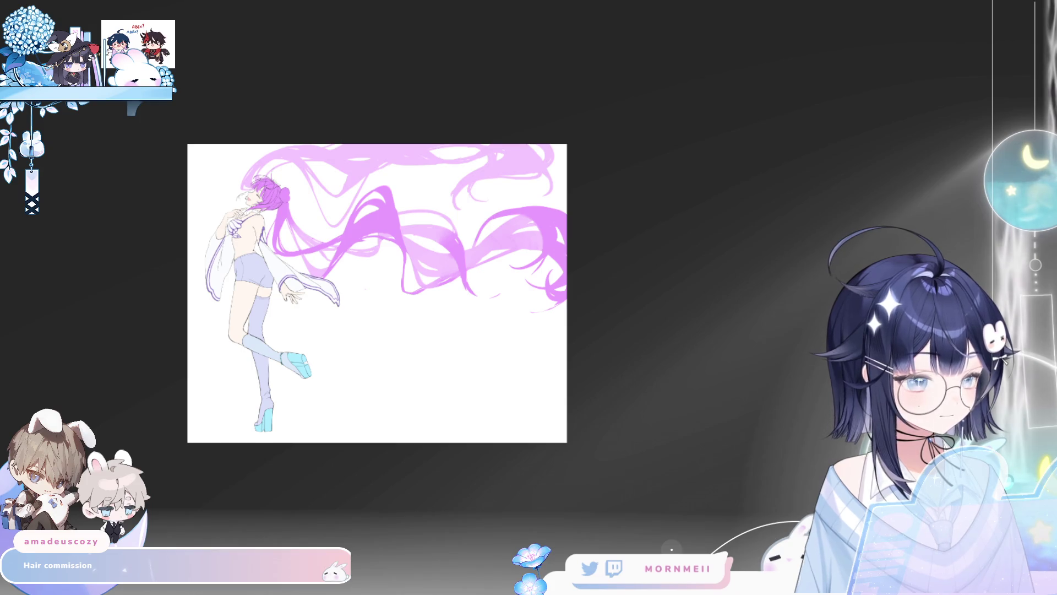
In mirrored view, liquify the purple hair beside the face toward the lower right.
left_click(416, 179)
left_click(341, 404)
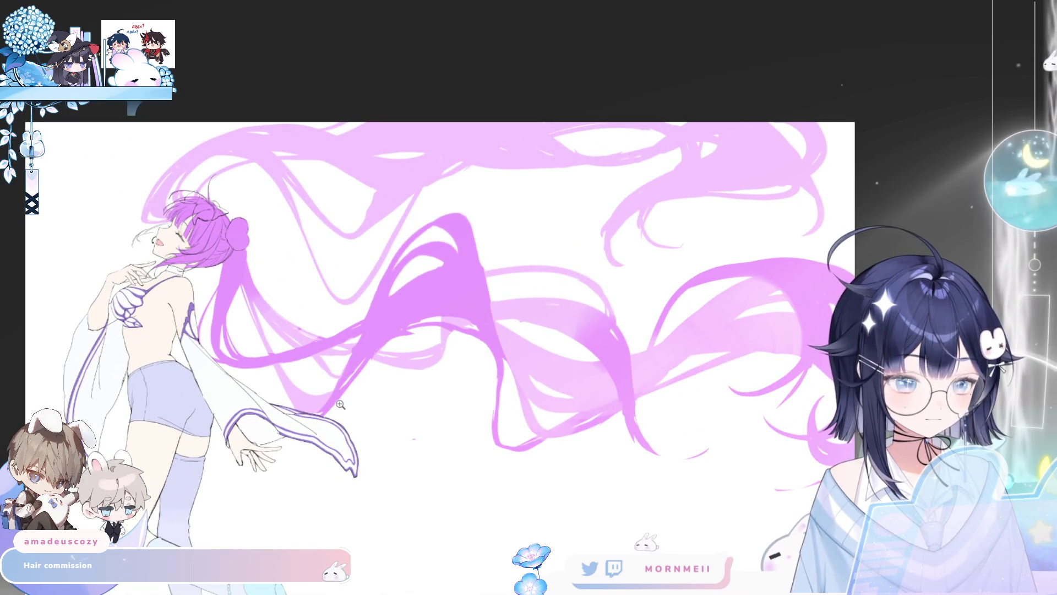
left_click_drag(340, 404, 378, 439)
key("h")
left_click_drag(739, 108, 484, 147)
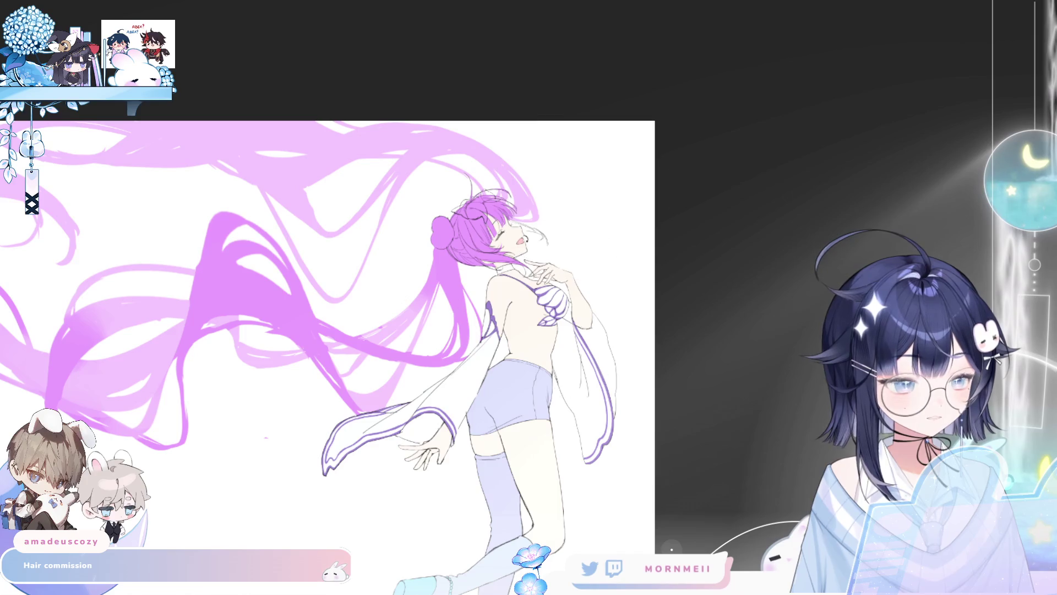
left_click_drag(479, 141, 578, 201)
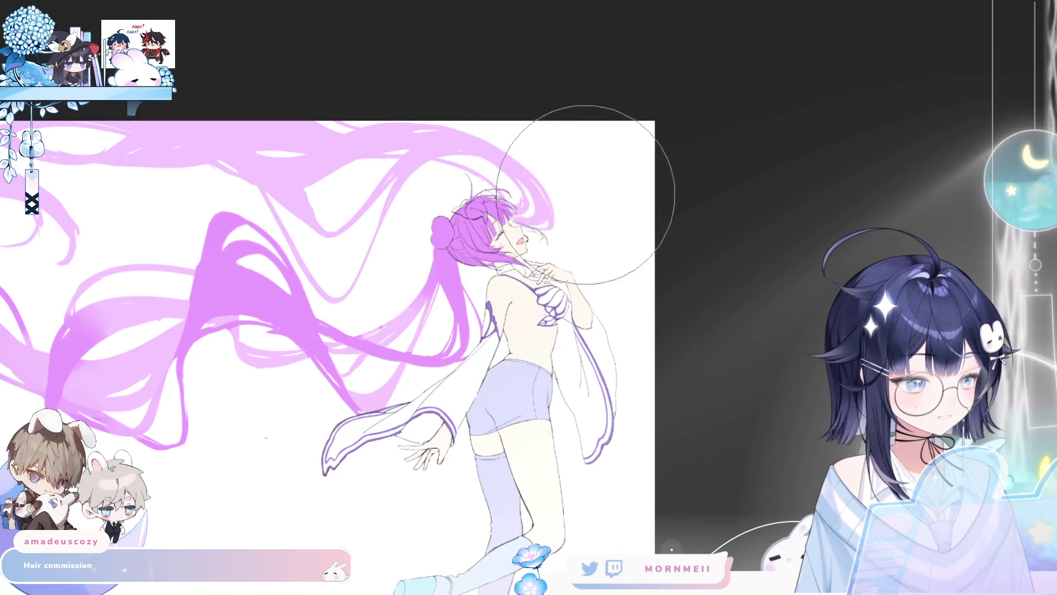
key("h")
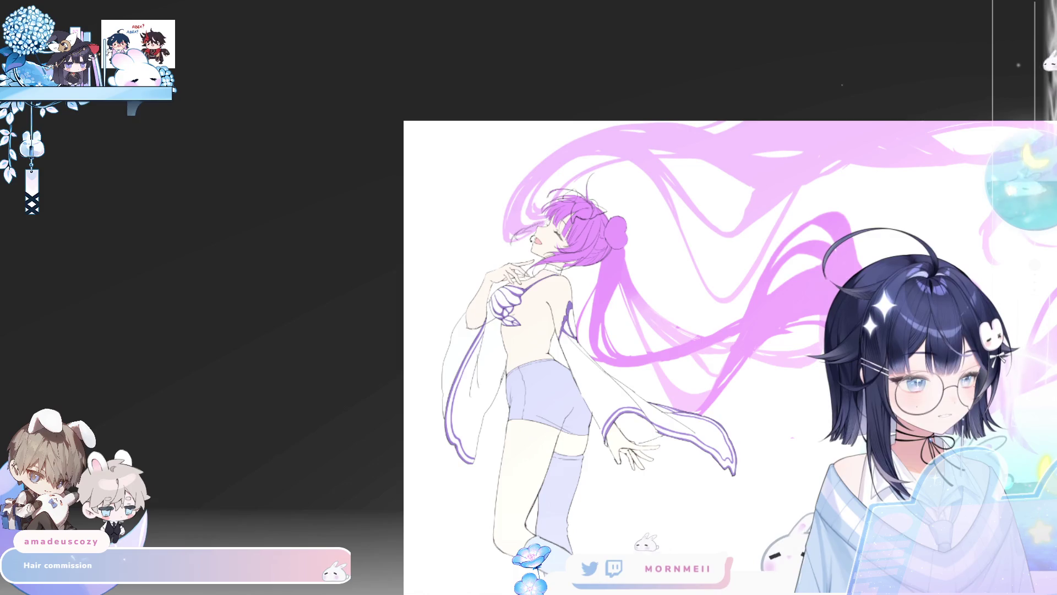
left_click_drag(668, 244, 373, 273)
key("h")
key("h")
left_click_drag(373, 225, 549, 213)
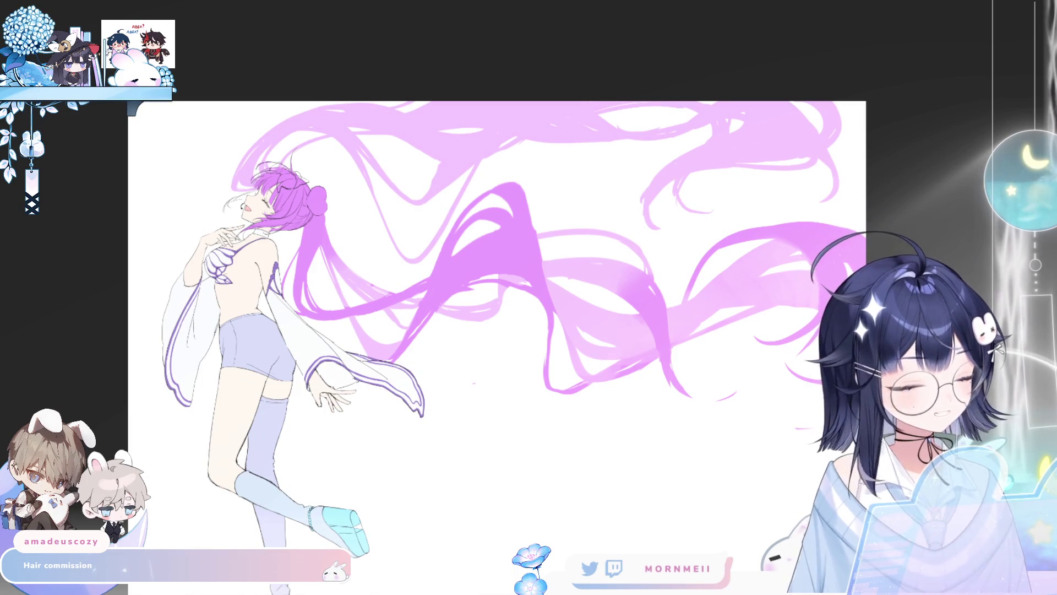
Hide the light-pink upper hair strands, comparing mirrored views with and without them.
key("ctrl+z")
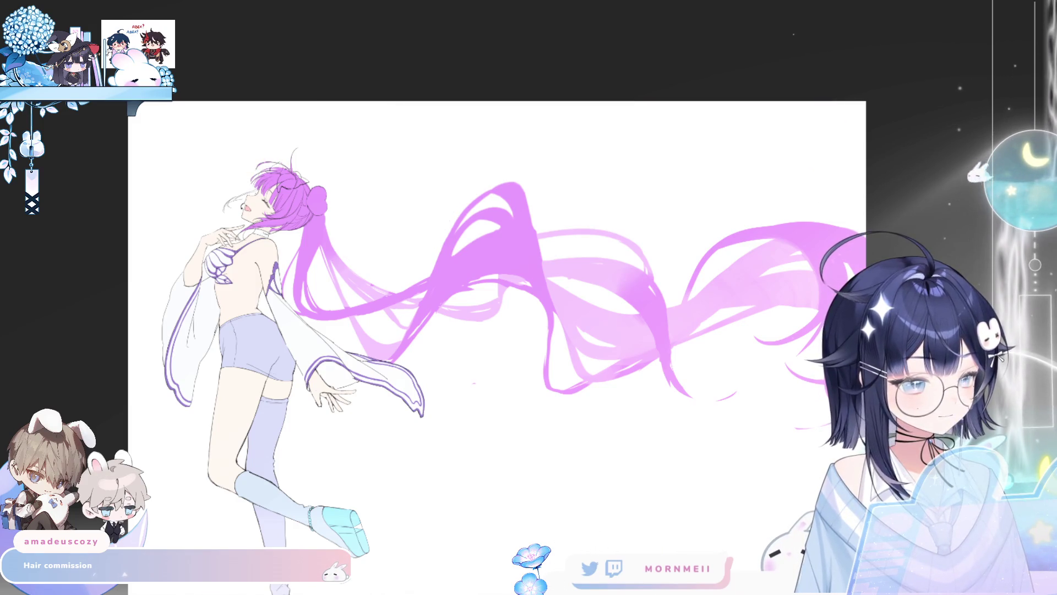
key("ctrl+y")
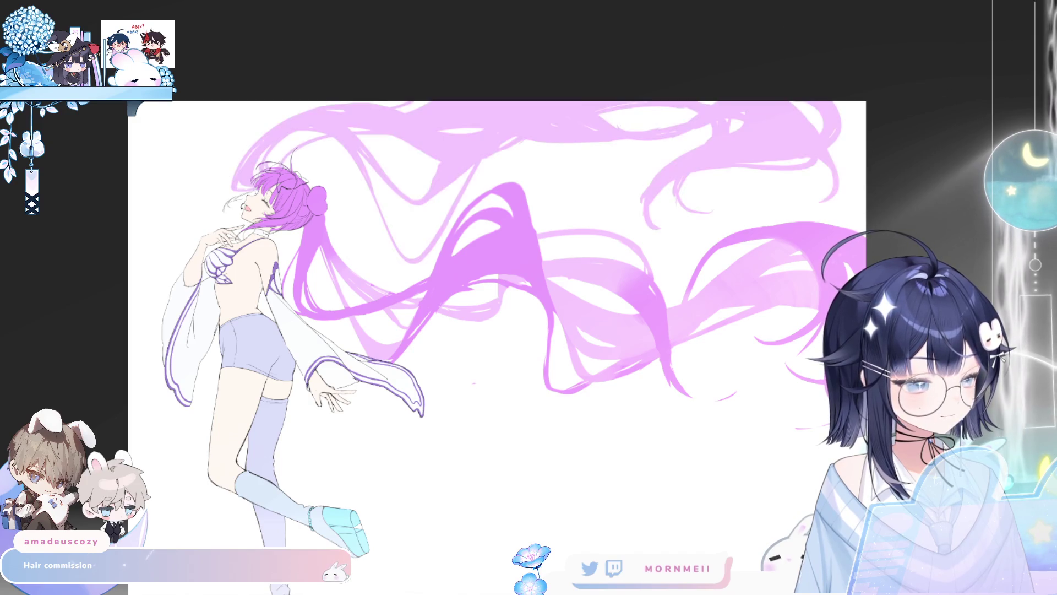
key("ctrl+z")
key("h")
key("h")
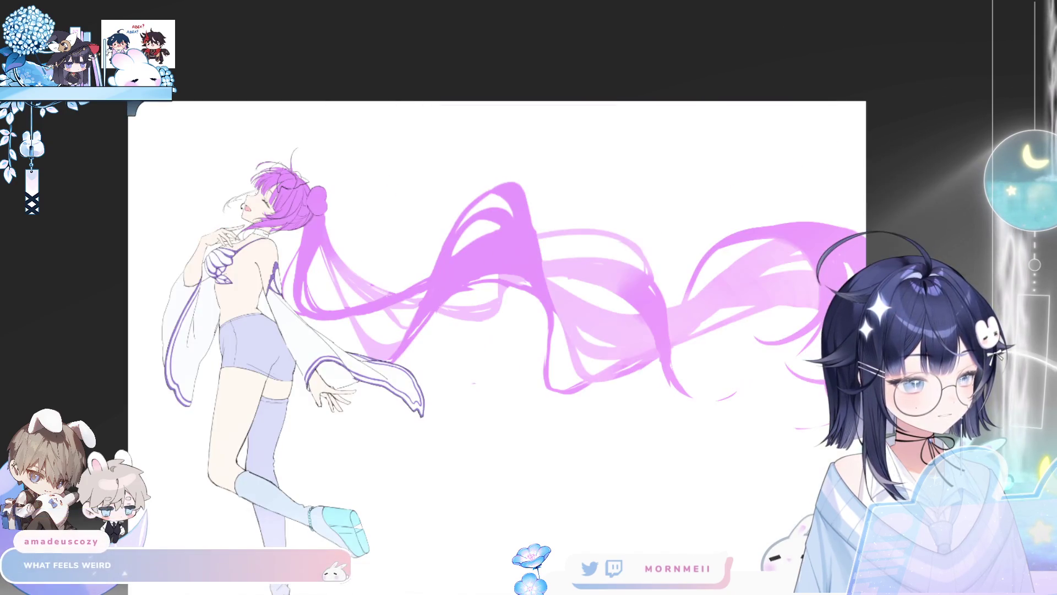
key("h")
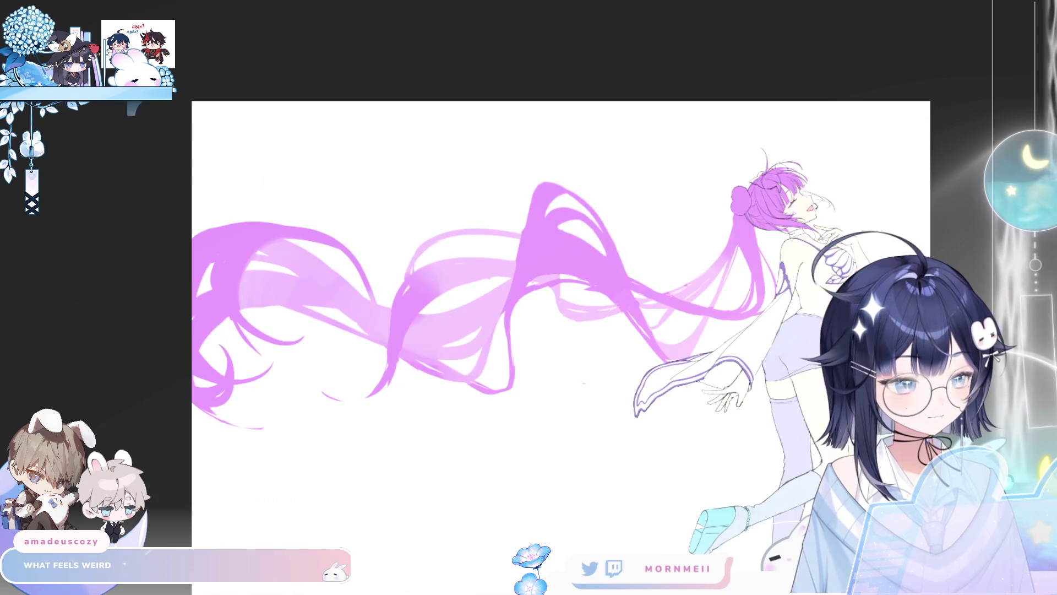
key("h")
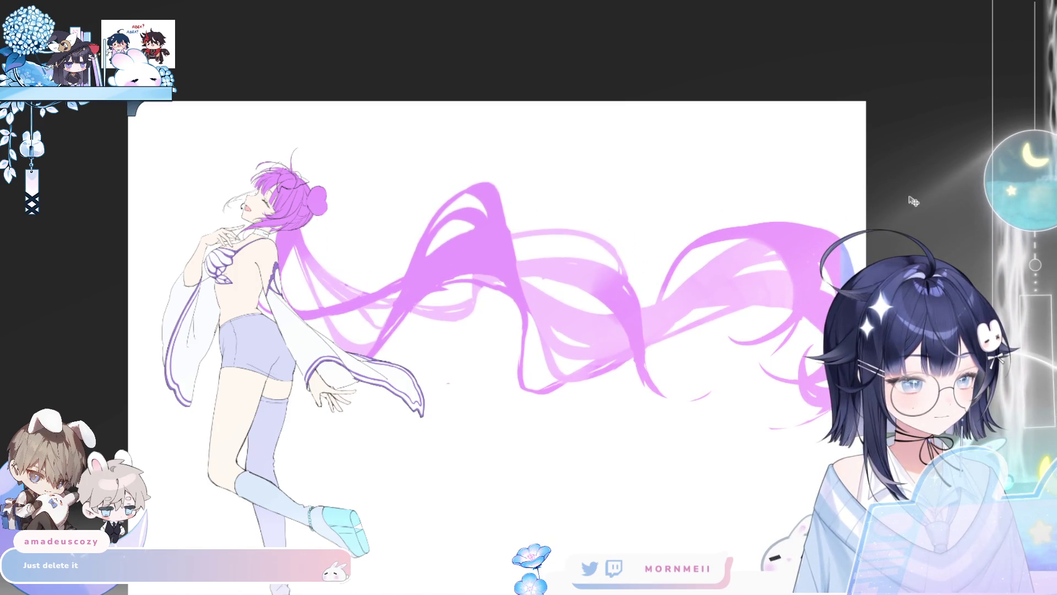
Nudge the pink hair layer slightly right and sketch a guide line near the bun.
key("h")
key("h")
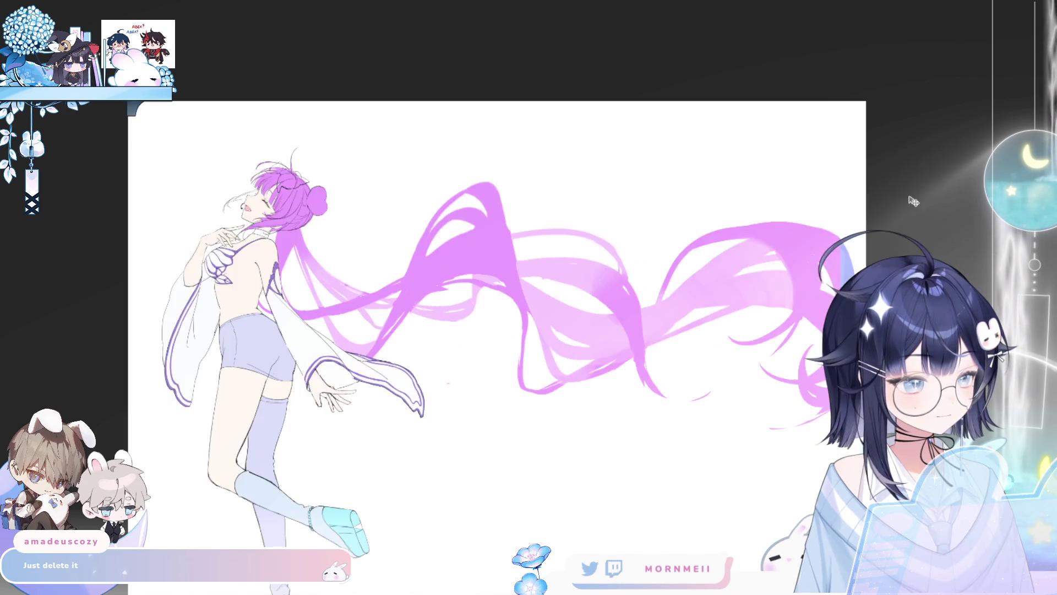
key("shift+Right")
key("shift+Right")
key("shift+Right")
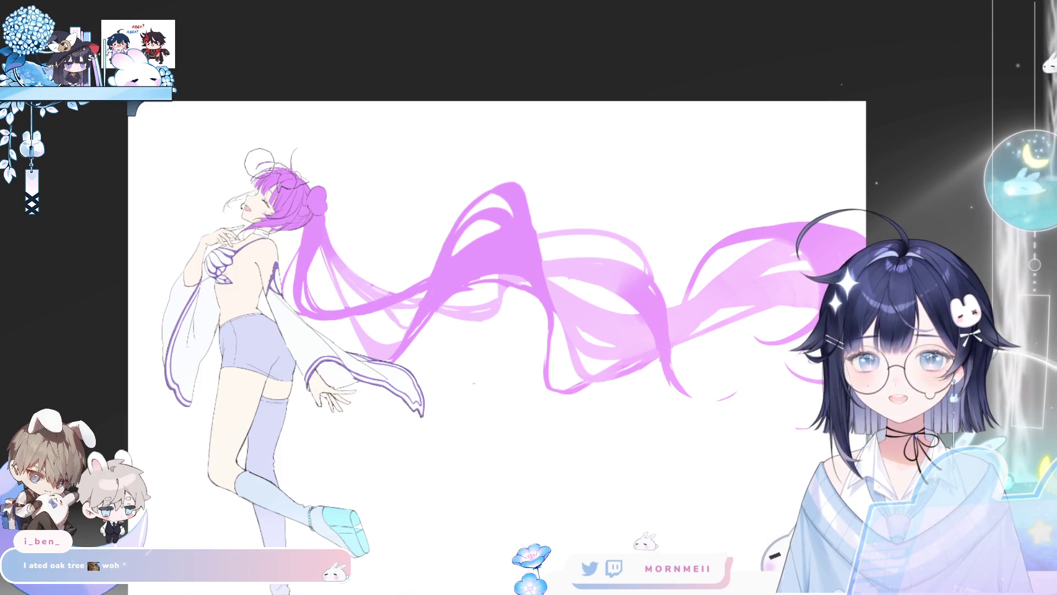
left_click_drag(308, 209, 300, 234)
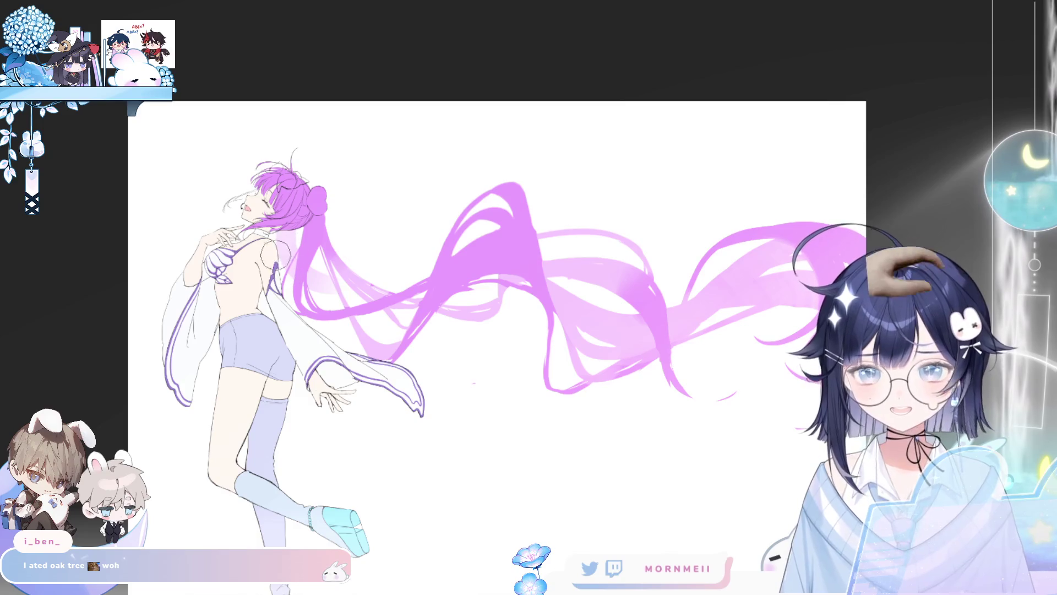
Paint a broad light-pink arc from the twin tails to the top right, retrying until it fits.
left_click_drag(322, 289, 655, 176)
key("ctrl+z")
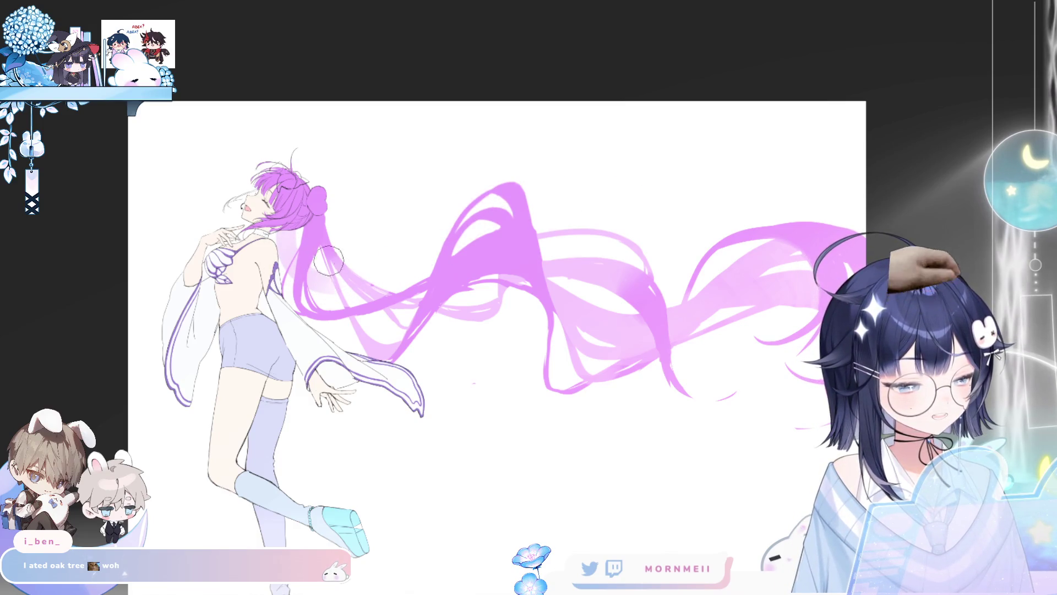
left_click_drag(328, 289, 606, 150)
key("ctrl+z")
left_click_drag(352, 264, 534, 135)
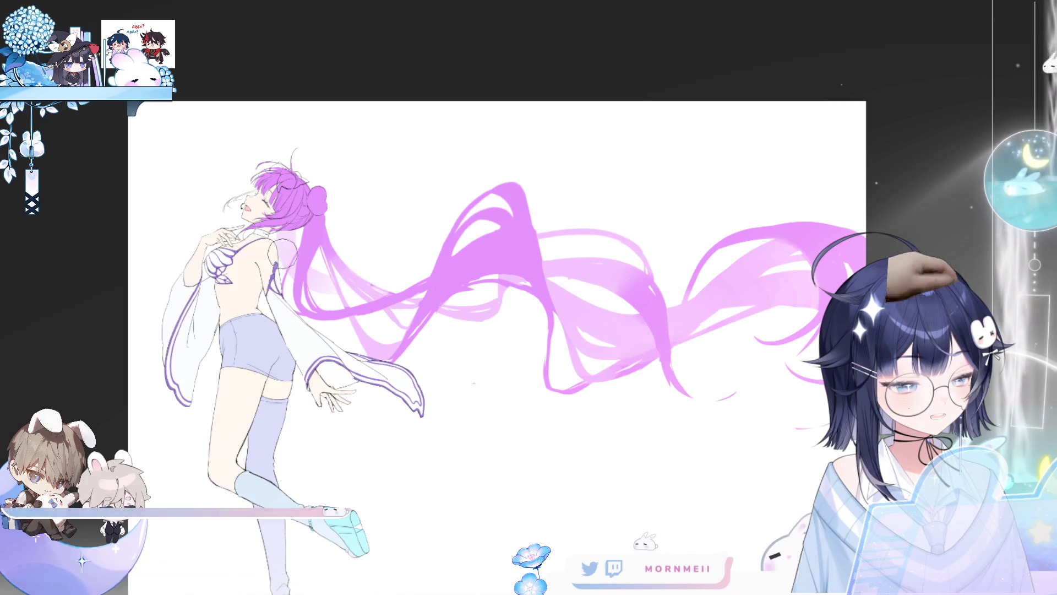
key("ctrl+z")
left_click_drag(324, 280, 496, 157)
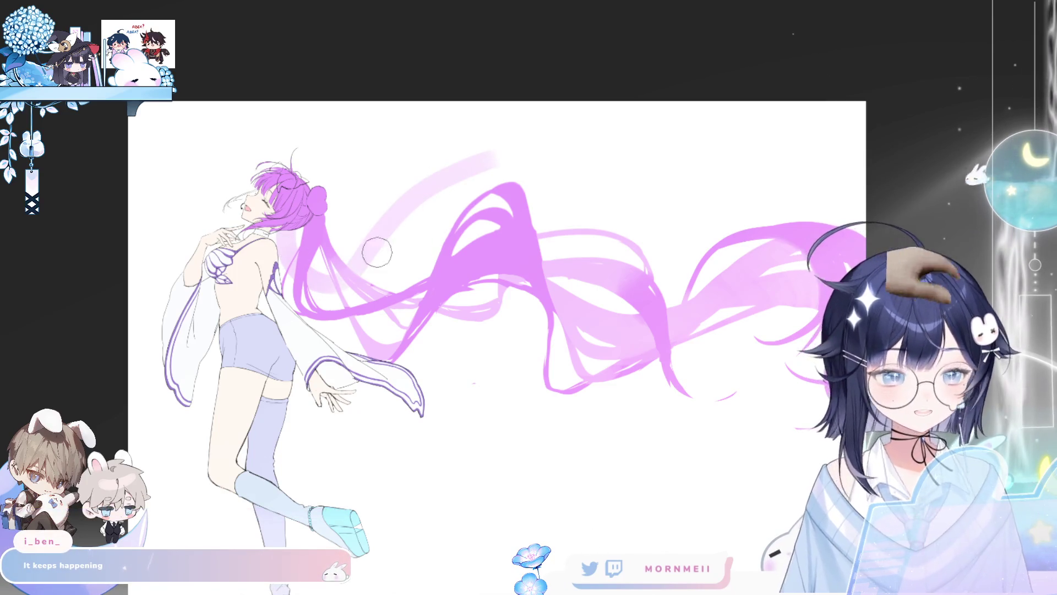
key("ctrl+z")
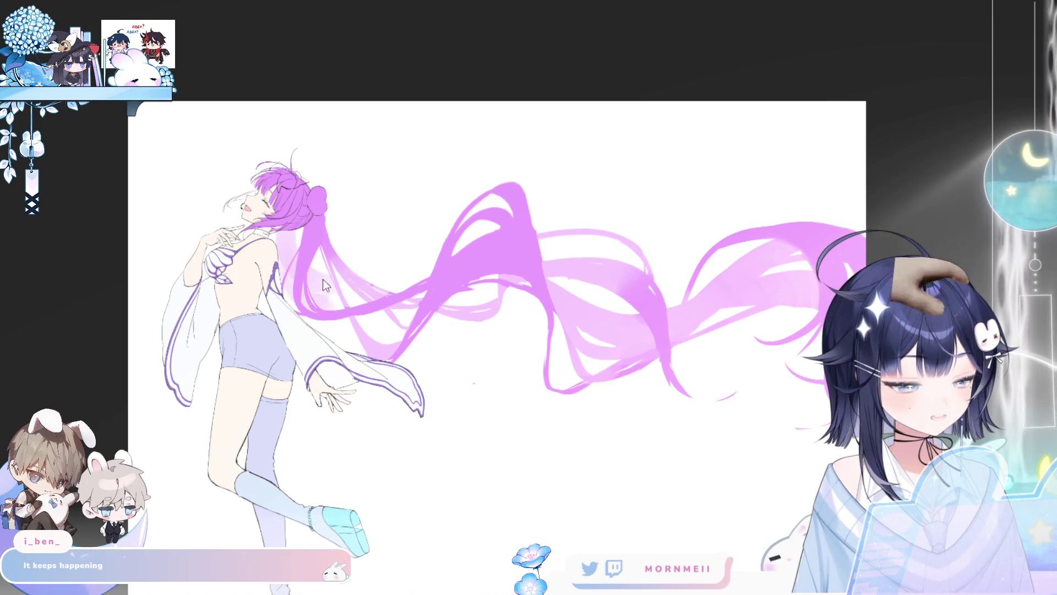
mouse_move(358, 267)
left_mouse_down()
mouse_move(583, 160)
mouse_move(580, 183)
left_mouse_up()
mouse_move(443, 215)
left_mouse_down()
mouse_move(561, 165)
mouse_move(547, 184)
mouse_move(887, 158)
mouse_move(736, 146)
mouse_move(804, 114)
mouse_move(835, 136)
left_mouse_up()
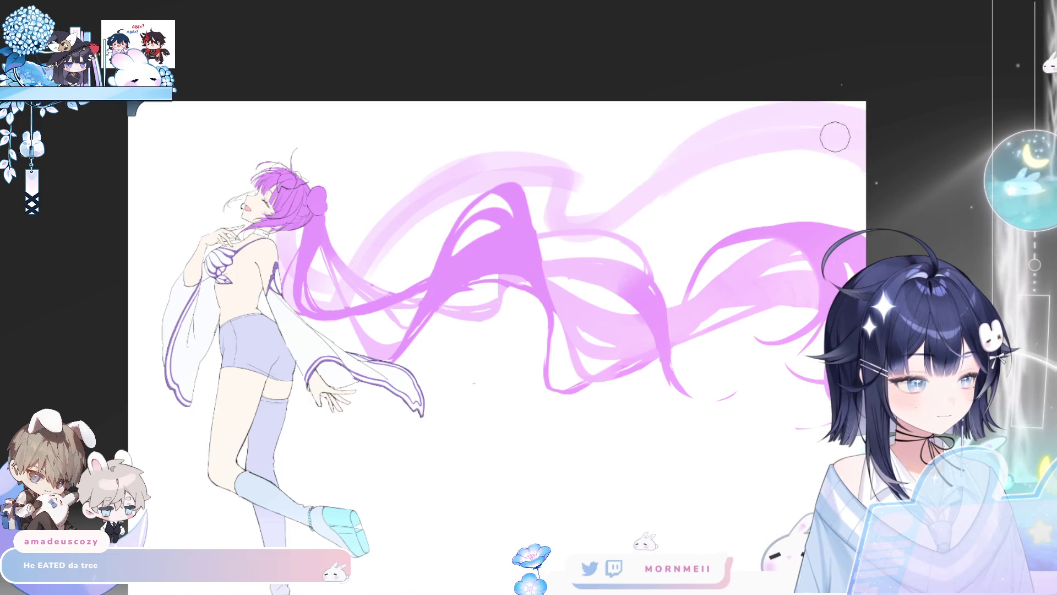
key("h")
key("h")
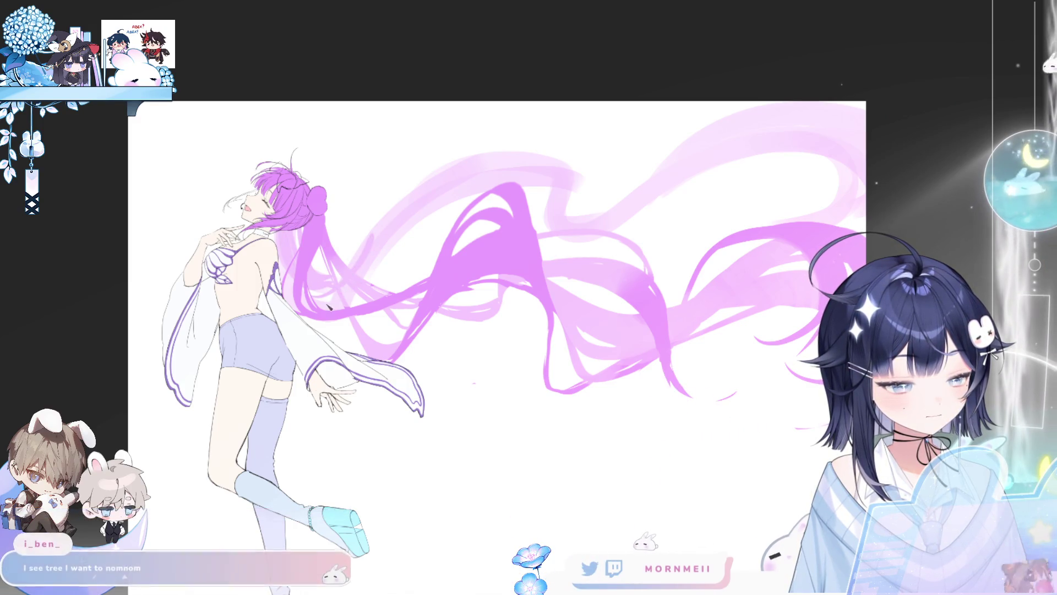
key("ctrl+minus")
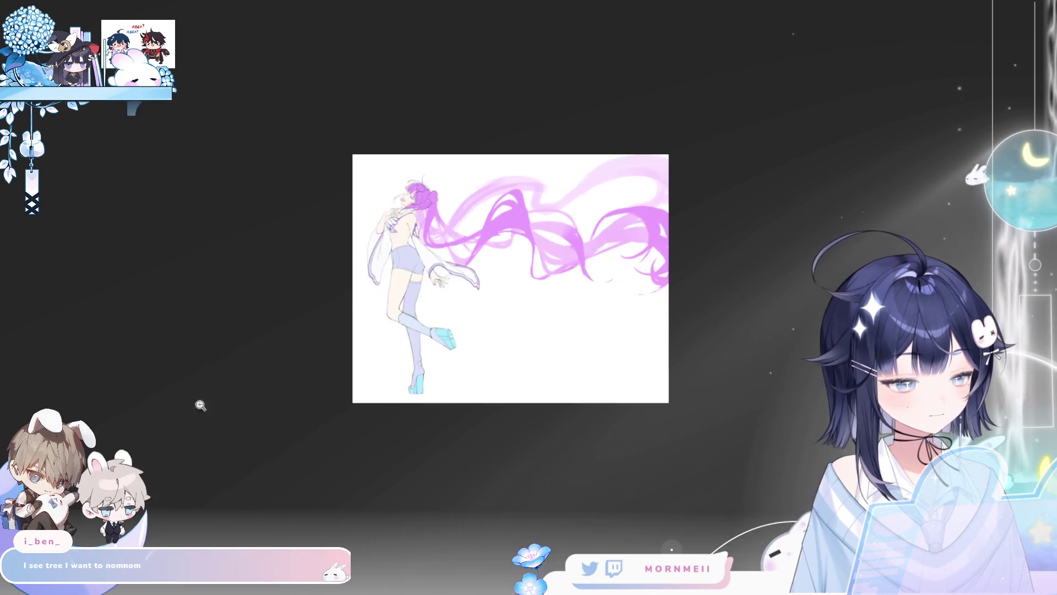
Mirror-check the composition, toggle the upper hair strokes off and on, and apply Free Transform.
key("h")
key("h")
key("ctrl+plus")
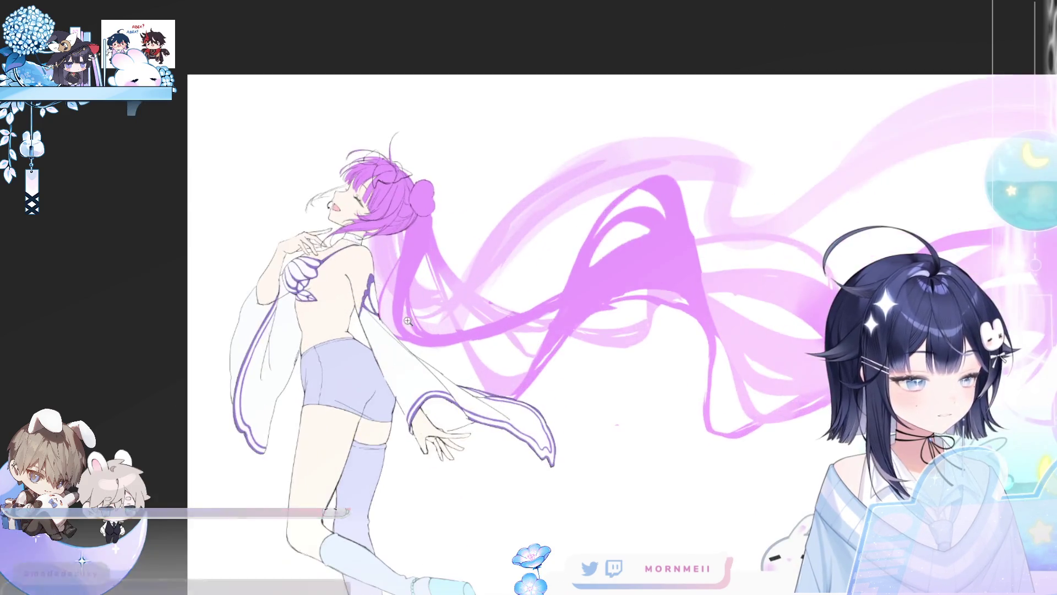
key("h")
key("h")
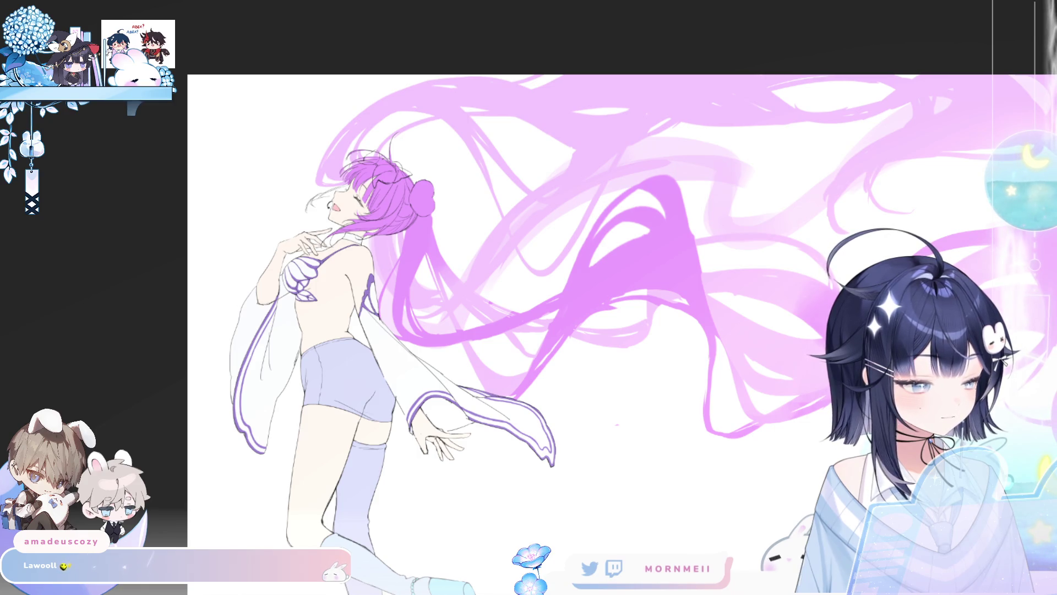
key("ctrl+z")
key("ctrl+z")
key("ctrl+y")
key("ctrl+y")
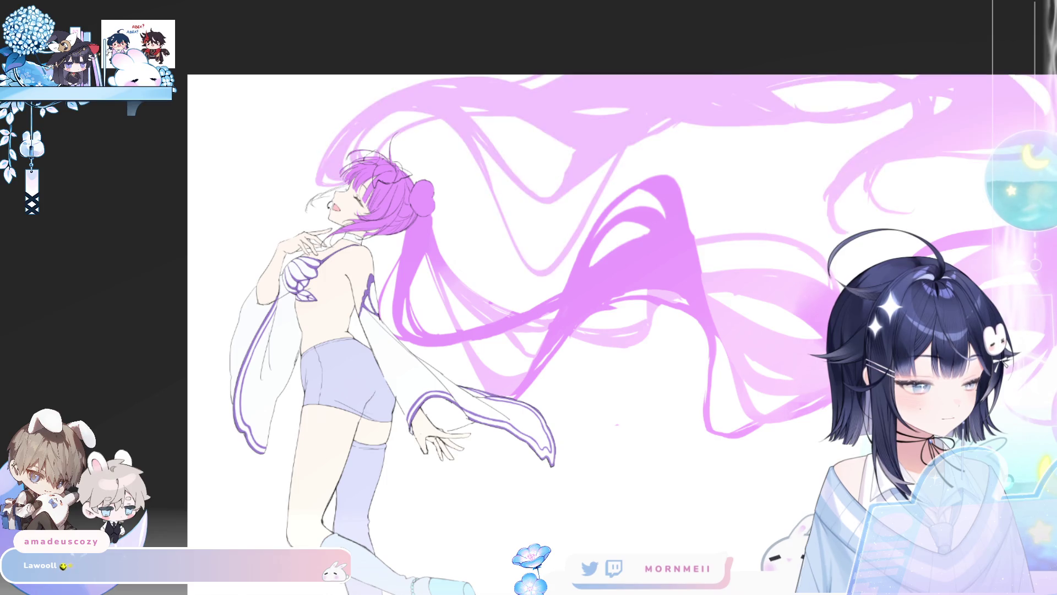
key("ctrl+t")
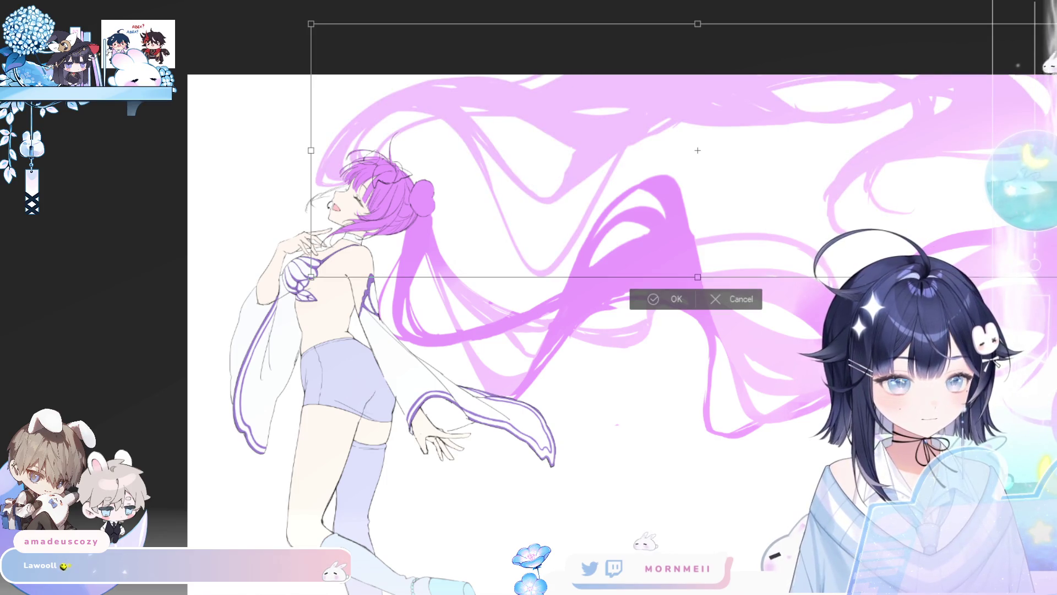
Try moving the upper strands down-right, cancel, and revert to a different pale swoop version.
mouse_move(627, 169)
left_mouse_down()
mouse_move(656, 286)
mouse_move(651, 264)
mouse_move(675, 256)
left_mouse_up()
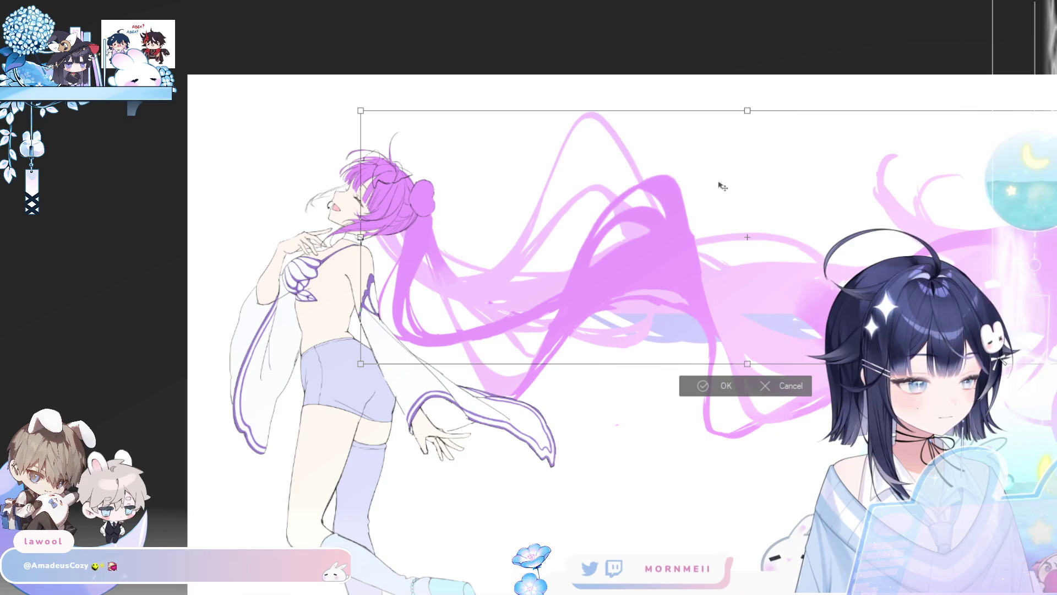
scroll(759, 144, "down", 3)
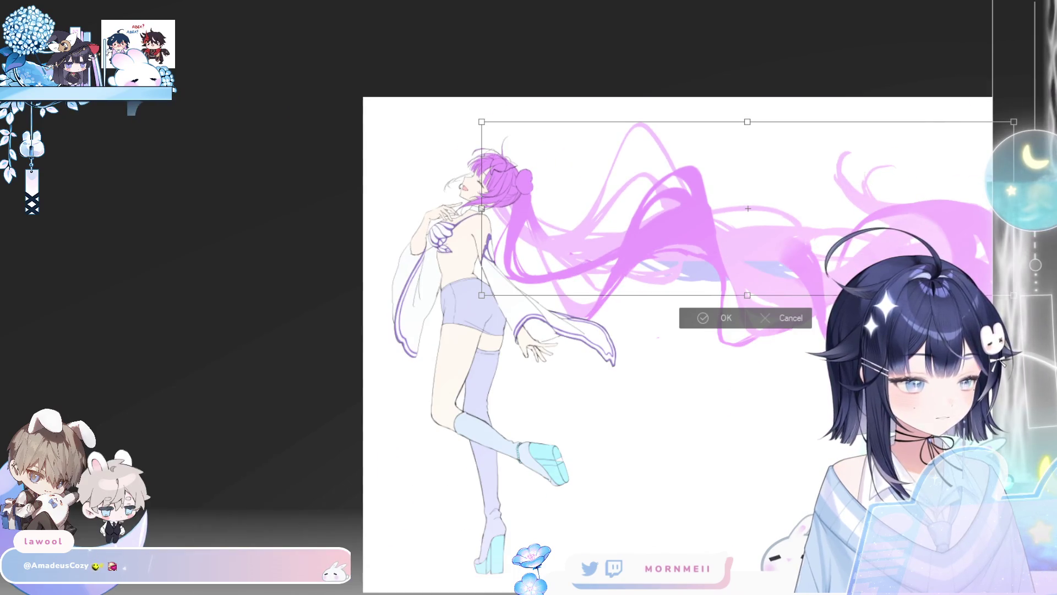
left_click(775, 325)
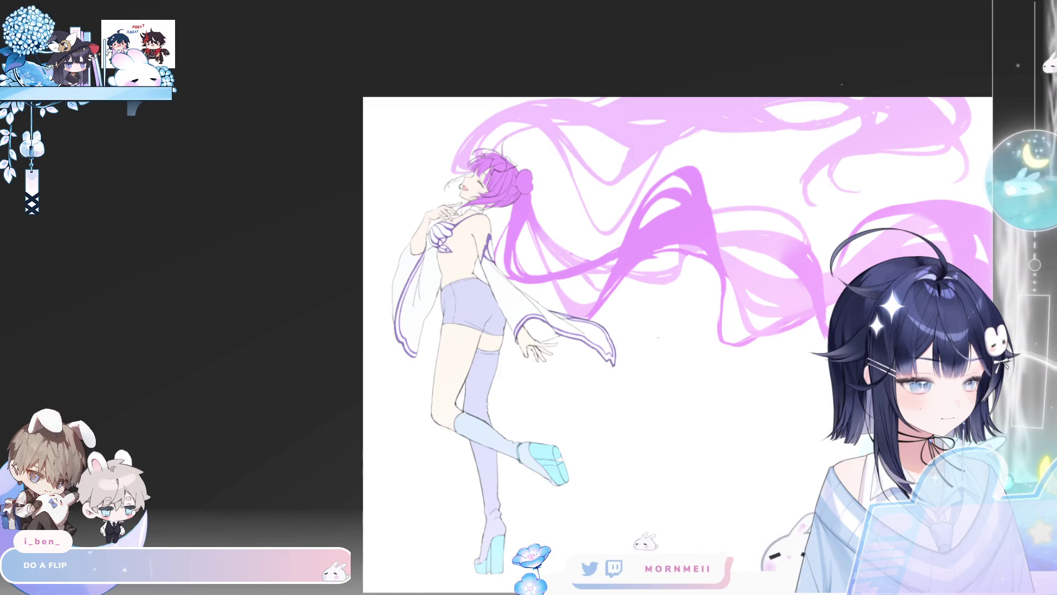
key("ctrl+z")
key("ctrl+z")
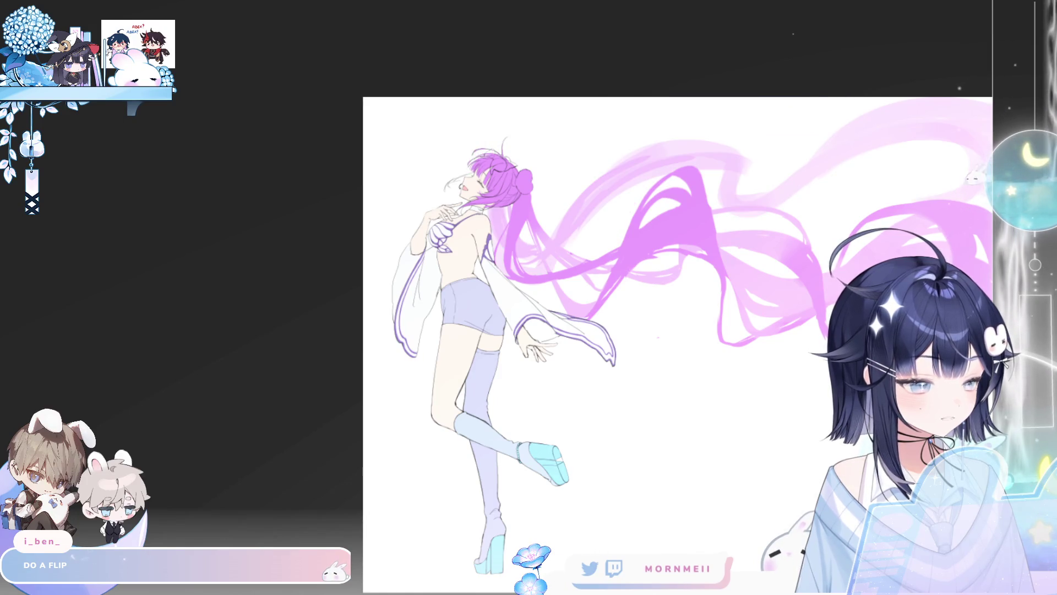
scroll(171, 286, "up", 3)
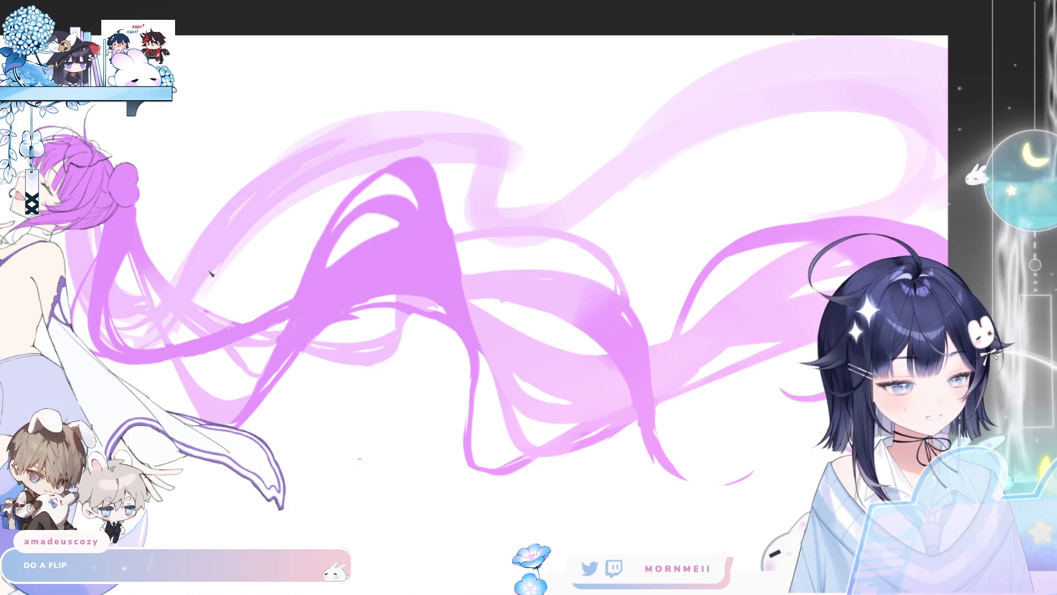
Paint thin pink strands hooking and curling toward the upper right, plus a pale band near the top.
left_click_drag(228, 190, 438, 102)
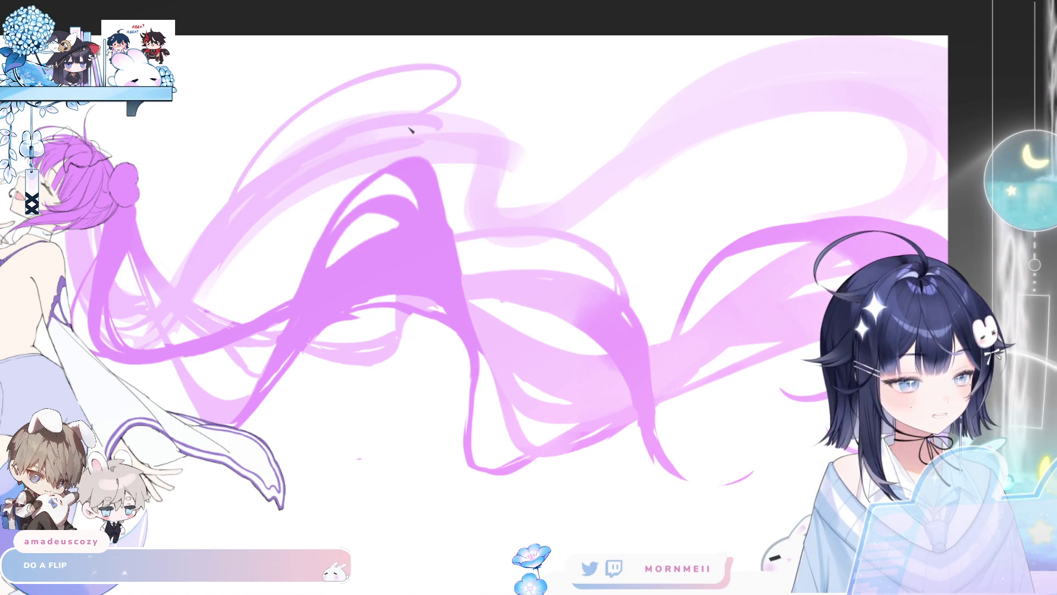
mouse_move(481, 135)
left_mouse_down()
mouse_move(472, 161)
mouse_move(495, 141)
mouse_move(470, 210)
mouse_move(480, 230)
left_mouse_up()
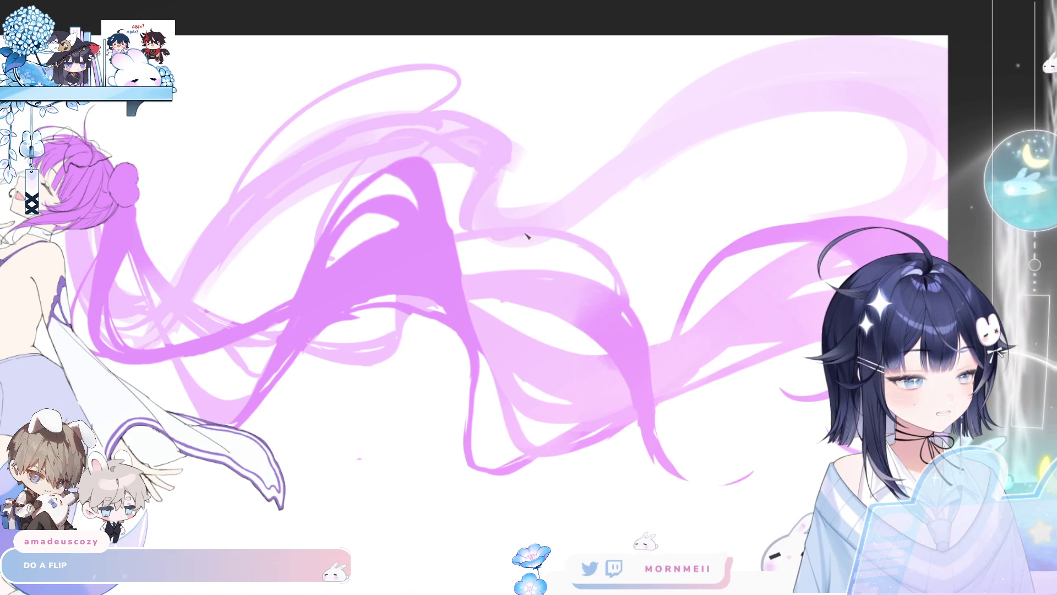
left_click_drag(586, 196, 749, 38)
left_click_drag(892, 41, 726, 95)
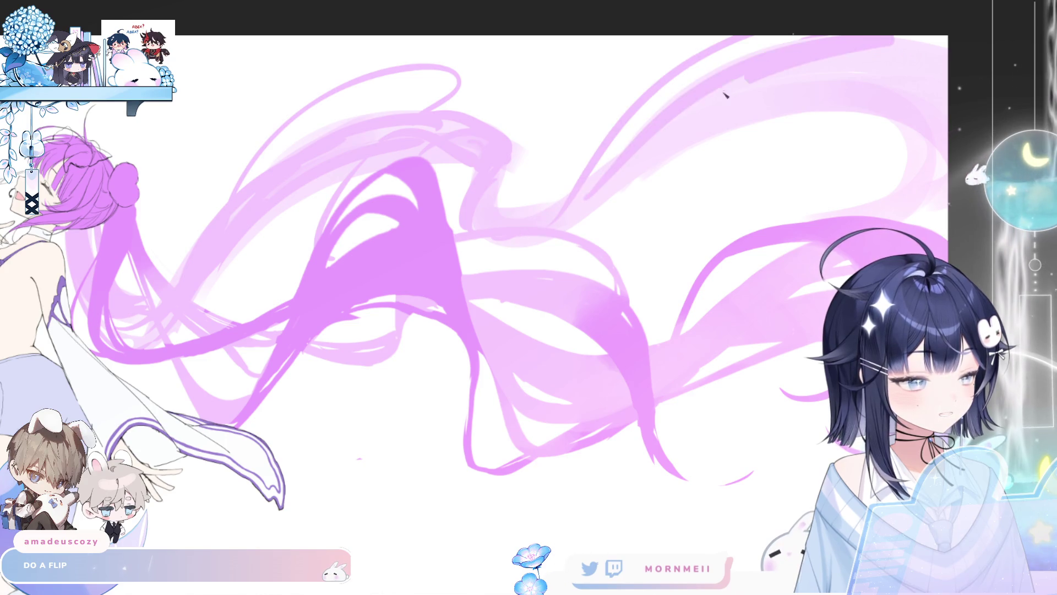
scroll(725, 94, "down", 5)
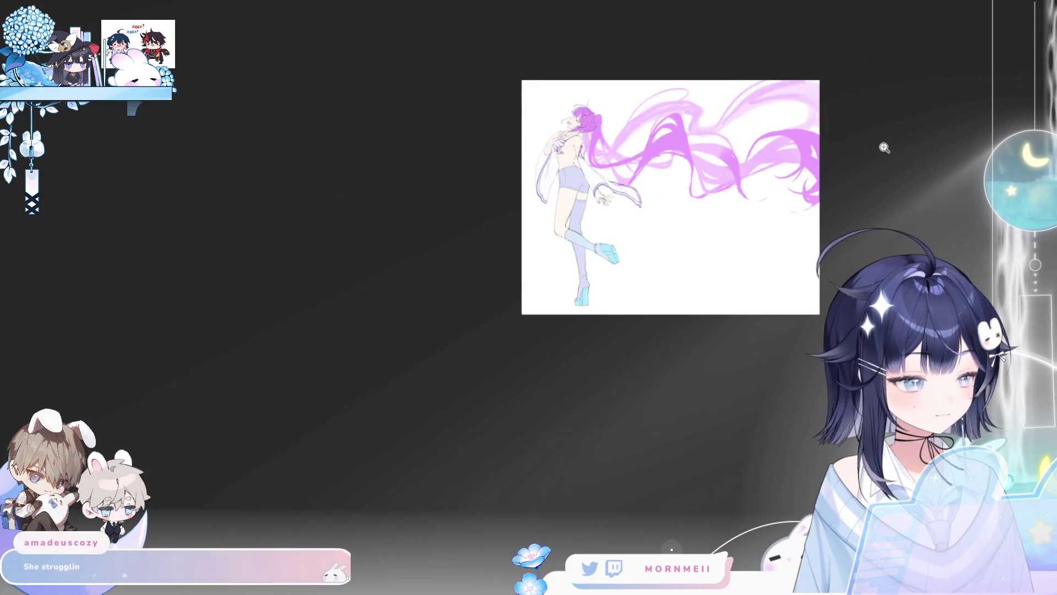
Undo the light cyan fill, checking the drawing mirrored and upside down.
key("m")
key("m")
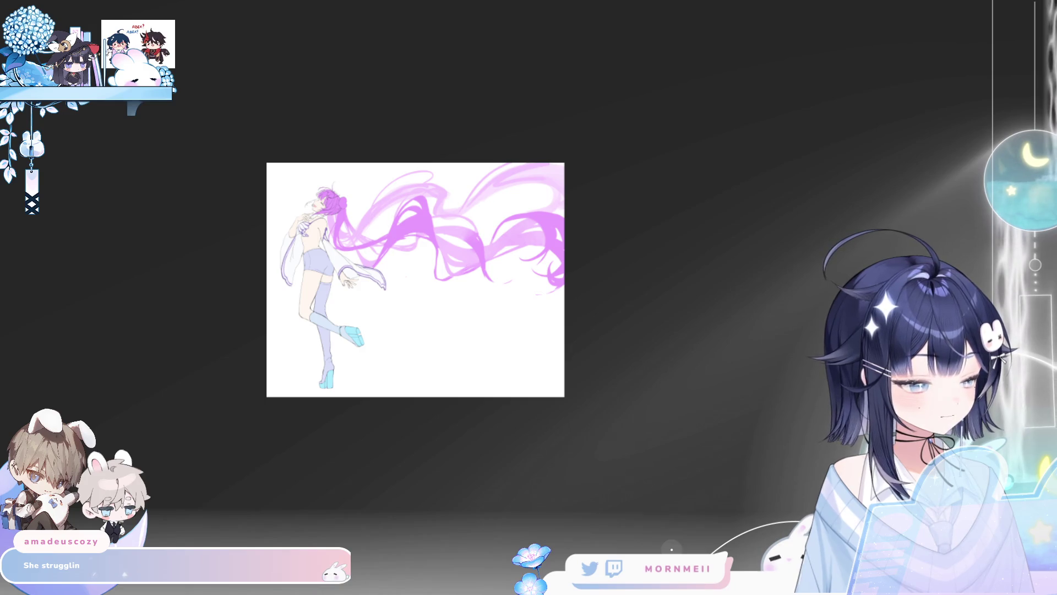
key("ctrl+z")
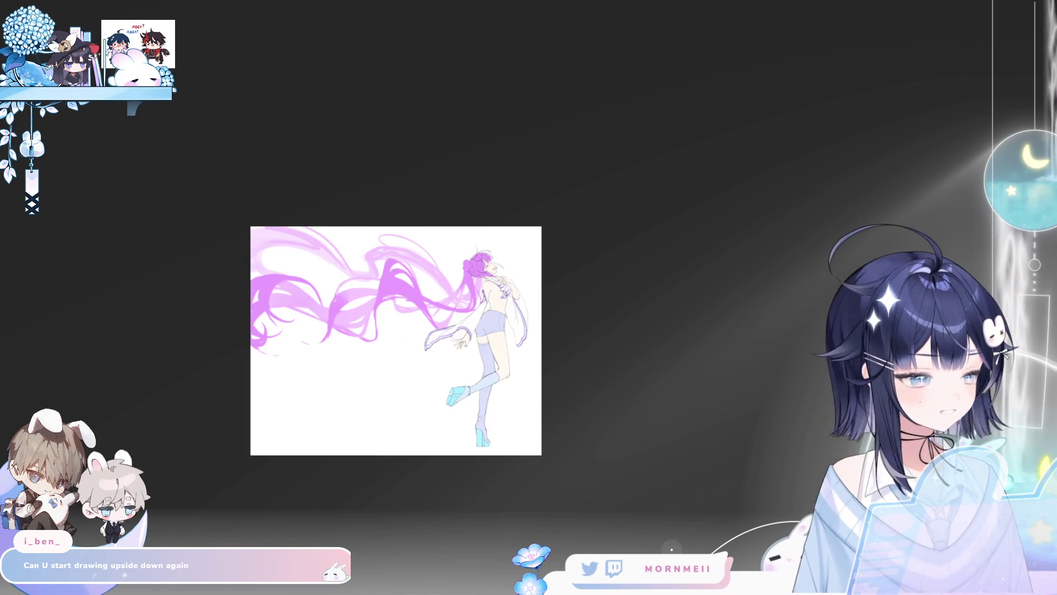
key("v")
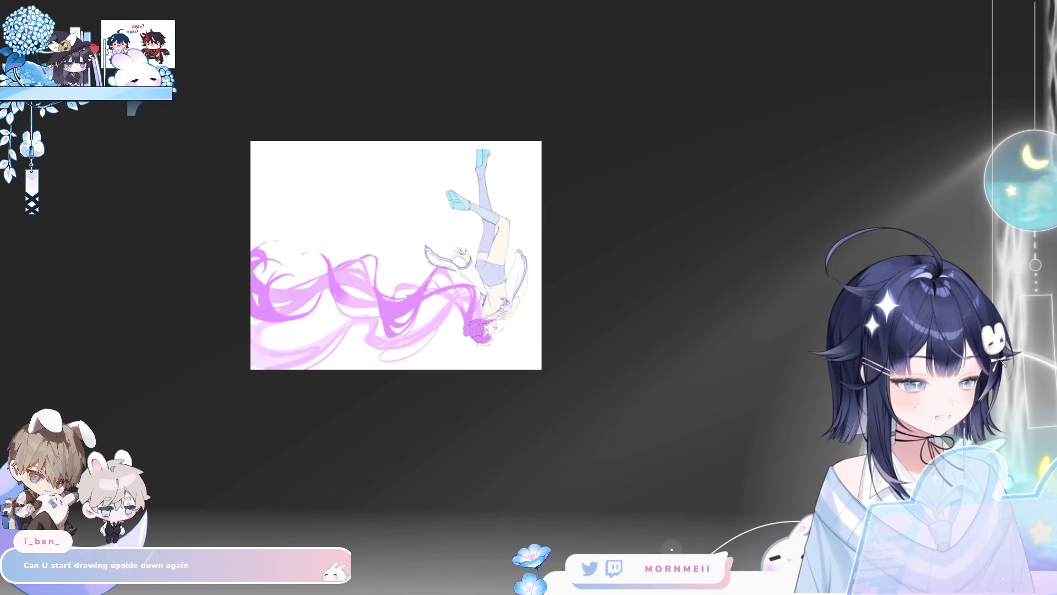
key("v")
scroll(392, 309, "up", 6)
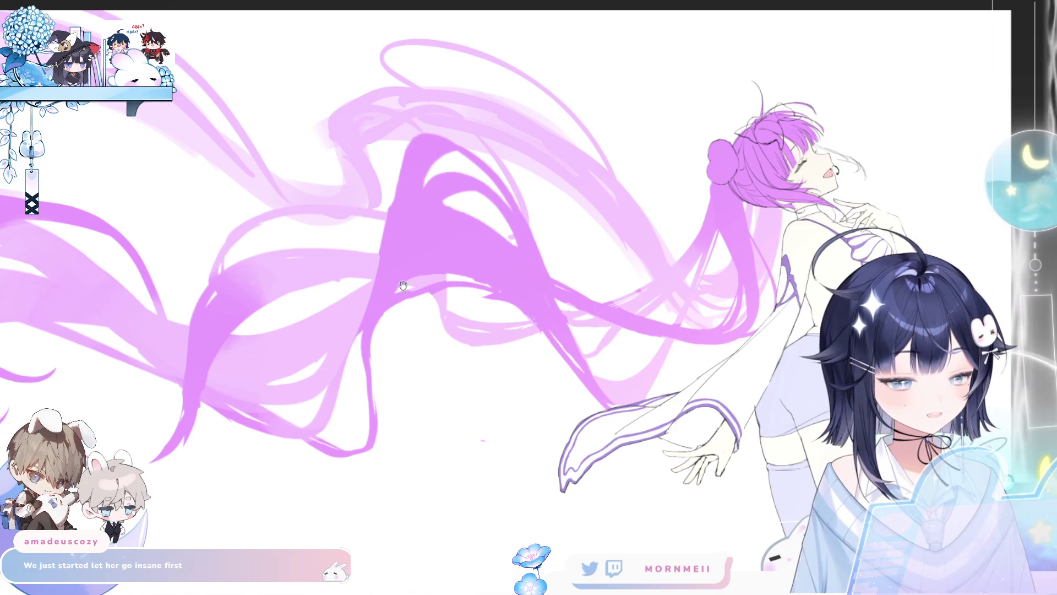
Check the drawing mirrored, undo the pale top strands, and zoom in on the hair.
scroll(500, 288, "down", 4)
key("h")
key("h")
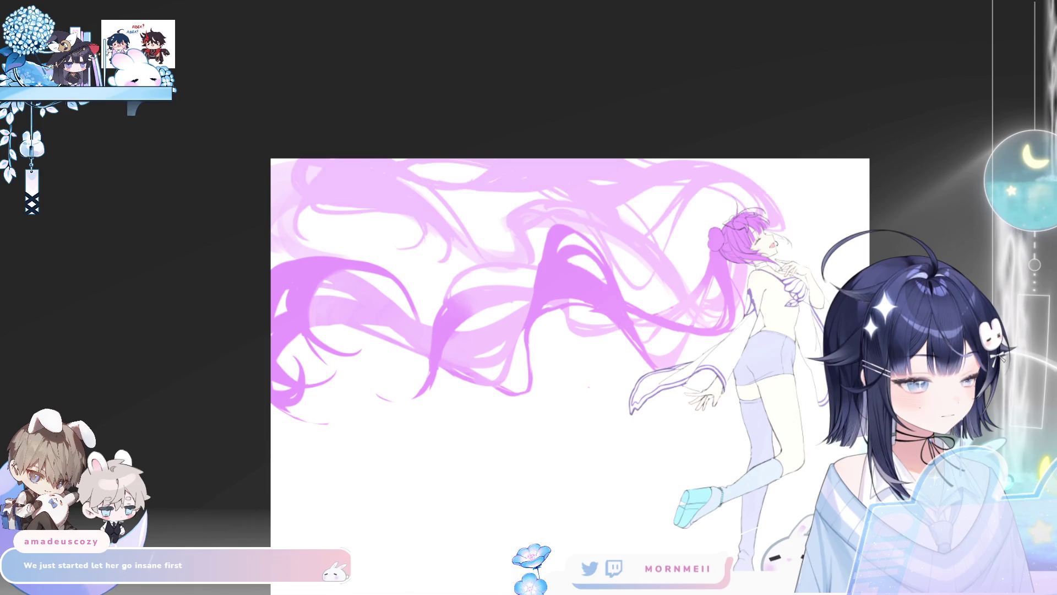
key("ctrl+z")
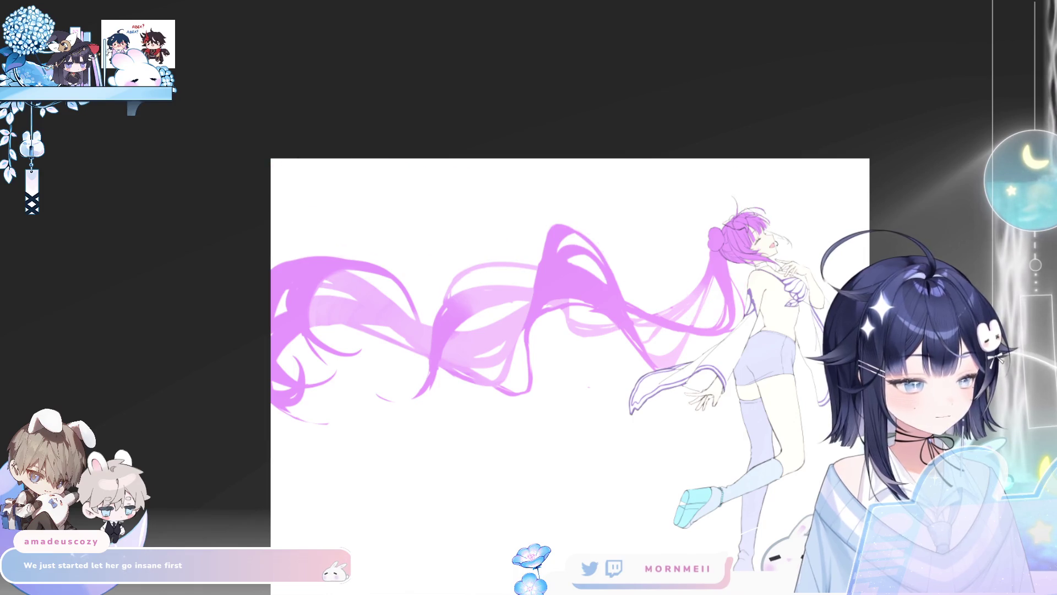
scroll(615, 273, "down", 5)
left_click_drag(615, 273, 370, 291)
left_click(371, 290)
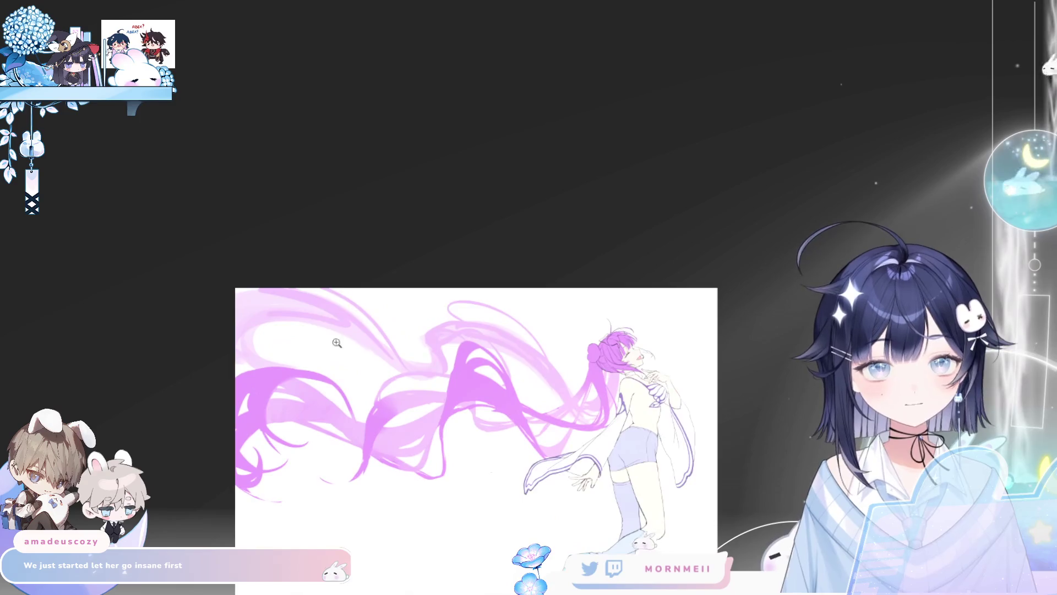
left_click(656, 293)
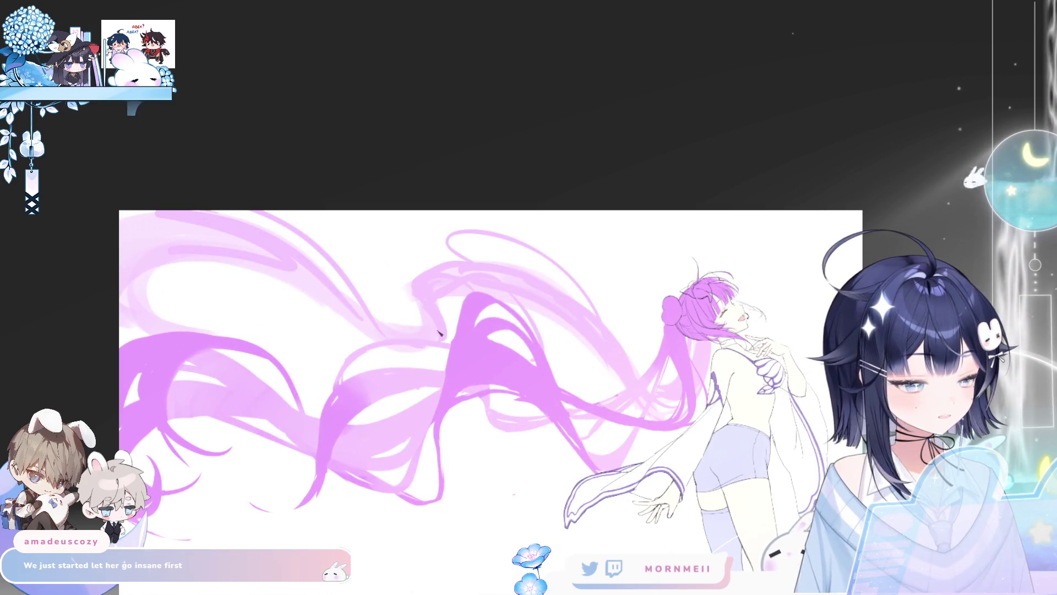
Rework the upper-left pale pink wash, erasing it and adding thinner wash strands.
left_click_drag(291, 395, 387, 258)
key("ctrl+z")
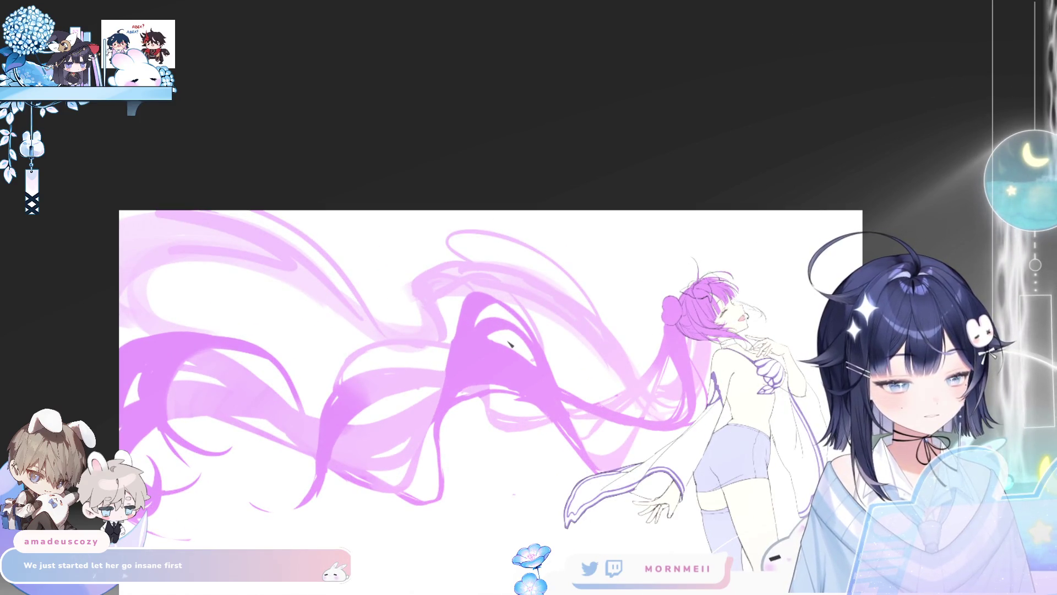
mouse_move(402, 323)
left_mouse_down()
mouse_move(172, 198)
mouse_move(165, 231)
left_mouse_up()
mouse_move(330, 336)
left_mouse_down()
mouse_move(134, 283)
mouse_move(344, 292)
mouse_move(182, 330)
left_mouse_up()
key("ctrl+z")
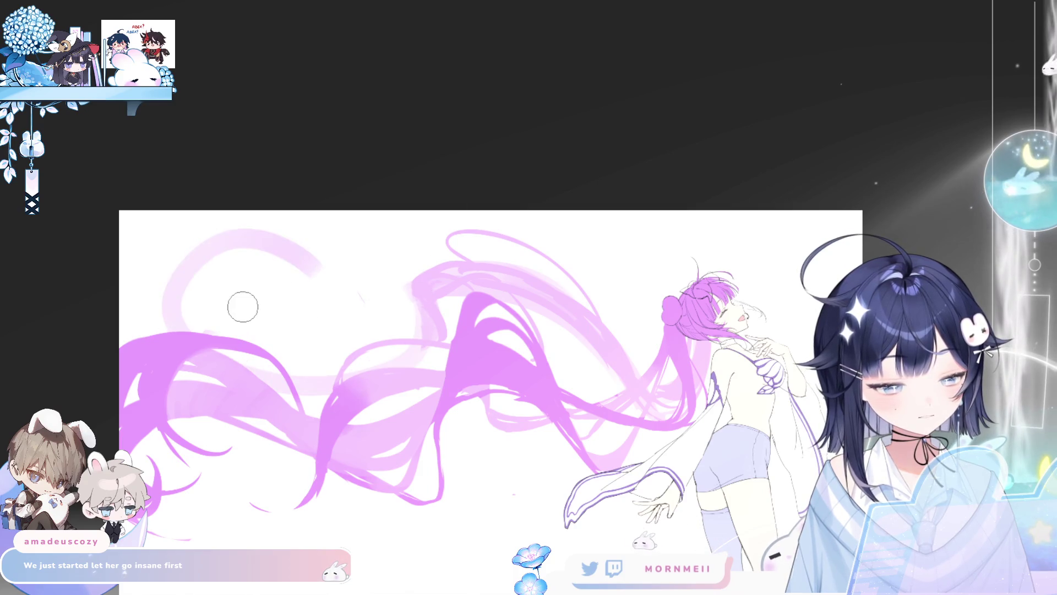
mouse_move(263, 256)
left_mouse_down()
mouse_move(186, 280)
mouse_move(201, 332)
mouse_move(233, 325)
left_mouse_up()
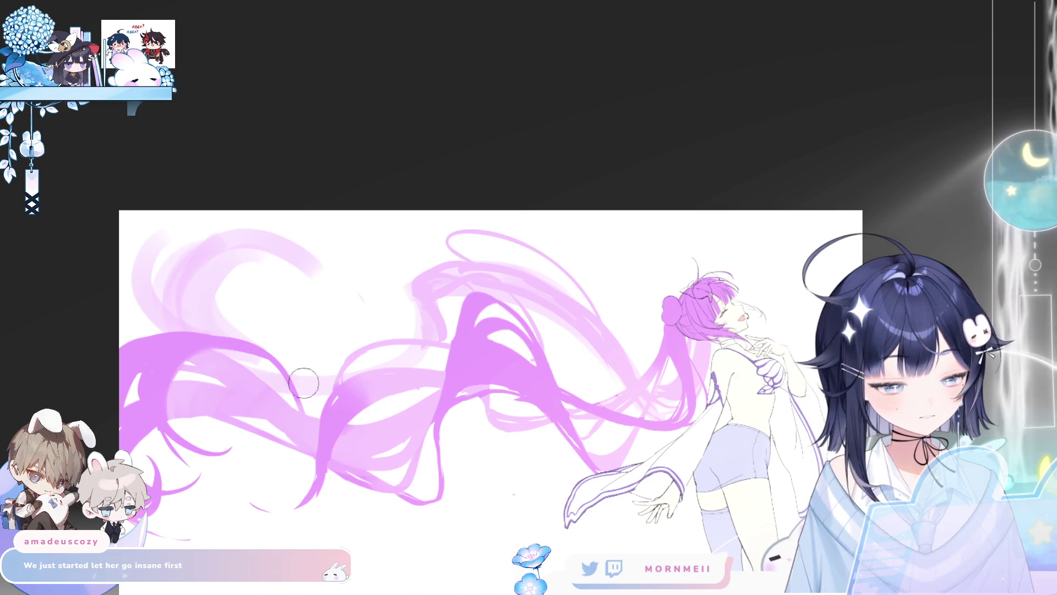
Repaint the pale pink wash arc across the middle-left hair.
mouse_move(275, 369)
left_mouse_down()
mouse_move(363, 355)
mouse_move(378, 371)
mouse_move(432, 351)
left_mouse_up()
key("ctrl+z")
left_click_drag(440, 272, 385, 307)
key("ctrl+z")
left_click_drag(431, 270, 357, 343)
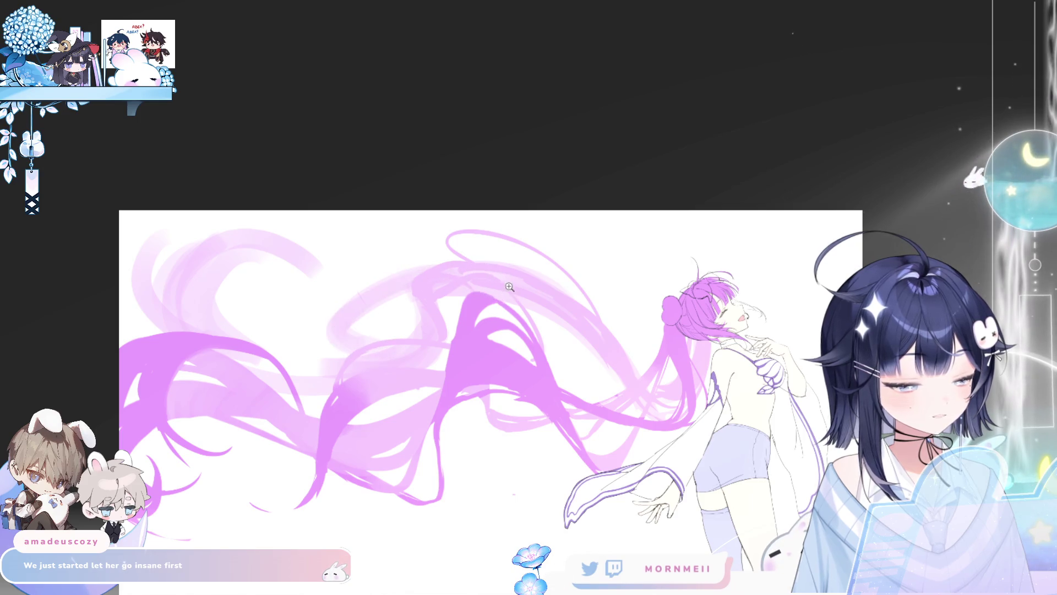
Add a pale pink looping strand with a short darker pink accent at the curl.
key("ctrl+minus")
key("ctrl+minus")
key("ctrl+minus")
key("h")
key("h")
key("ctrl+plus")
key("ctrl+plus")
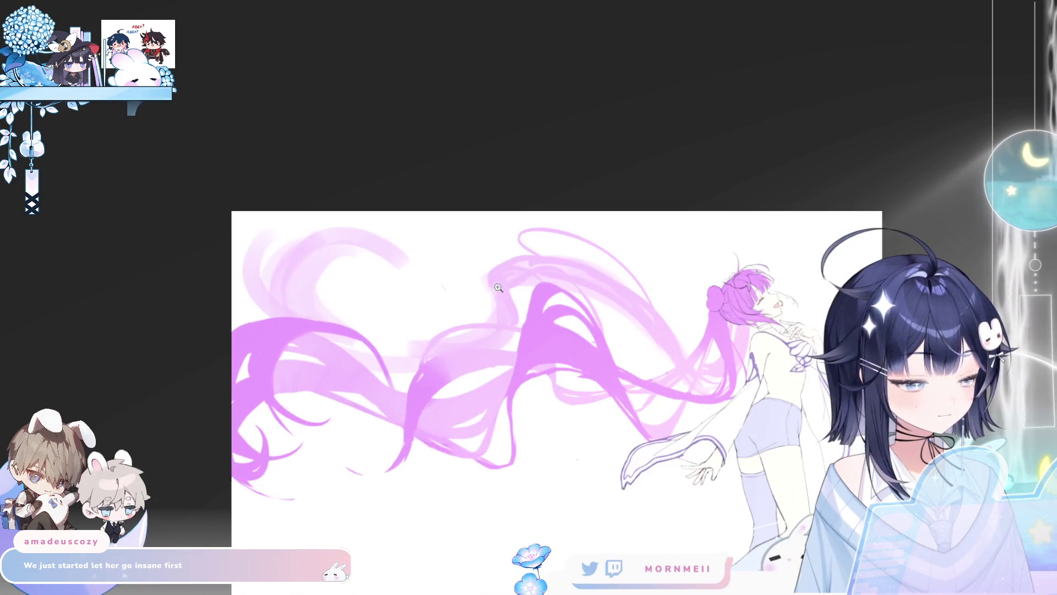
left_click_drag(525, 263, 474, 338)
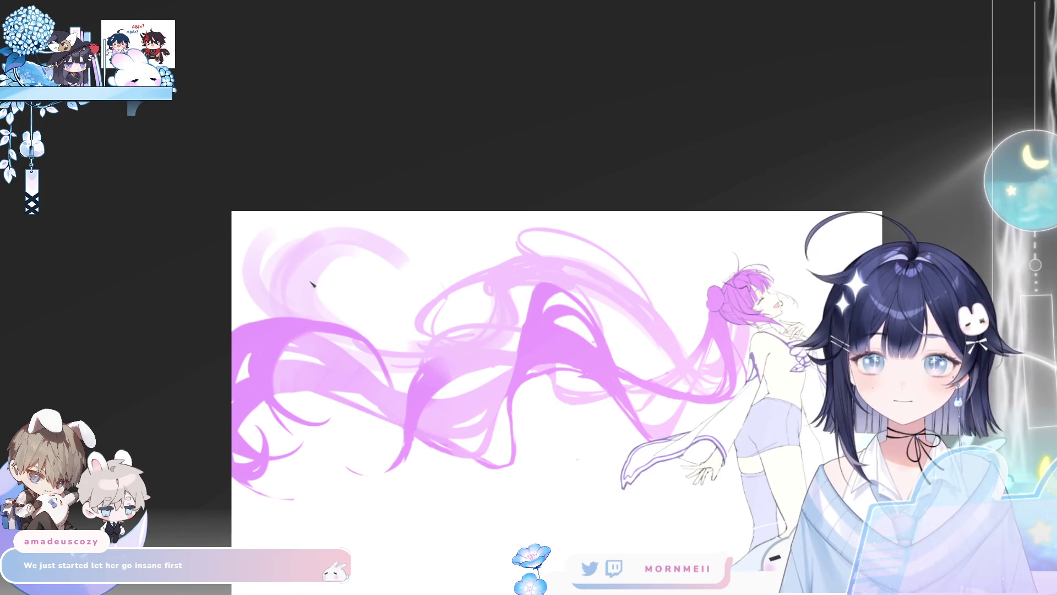
mouse_move(356, 269)
left_mouse_down()
mouse_move(328, 263)
mouse_move(353, 279)
left_mouse_up()
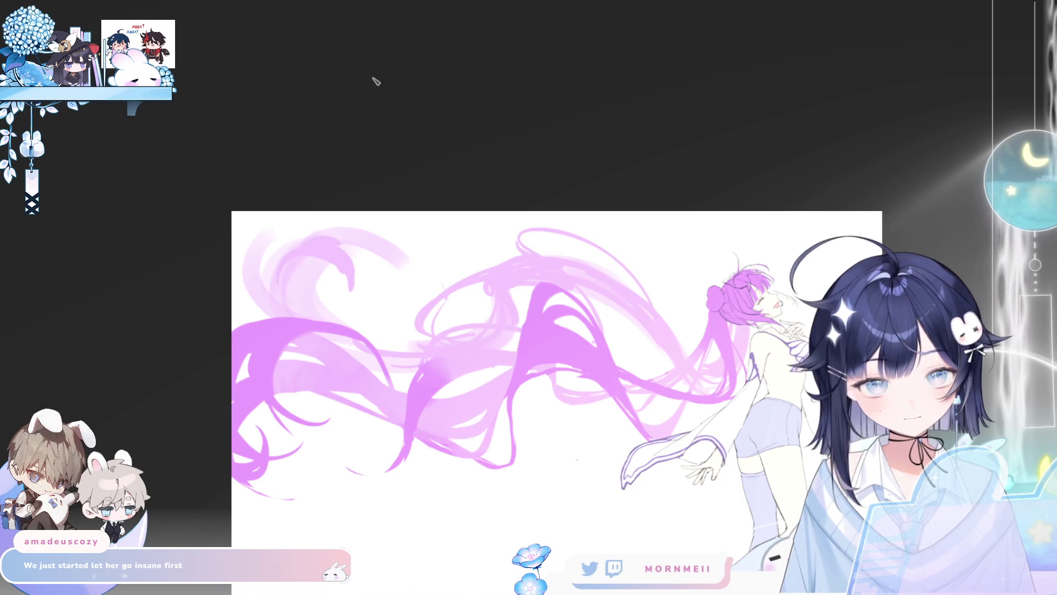
key("h")
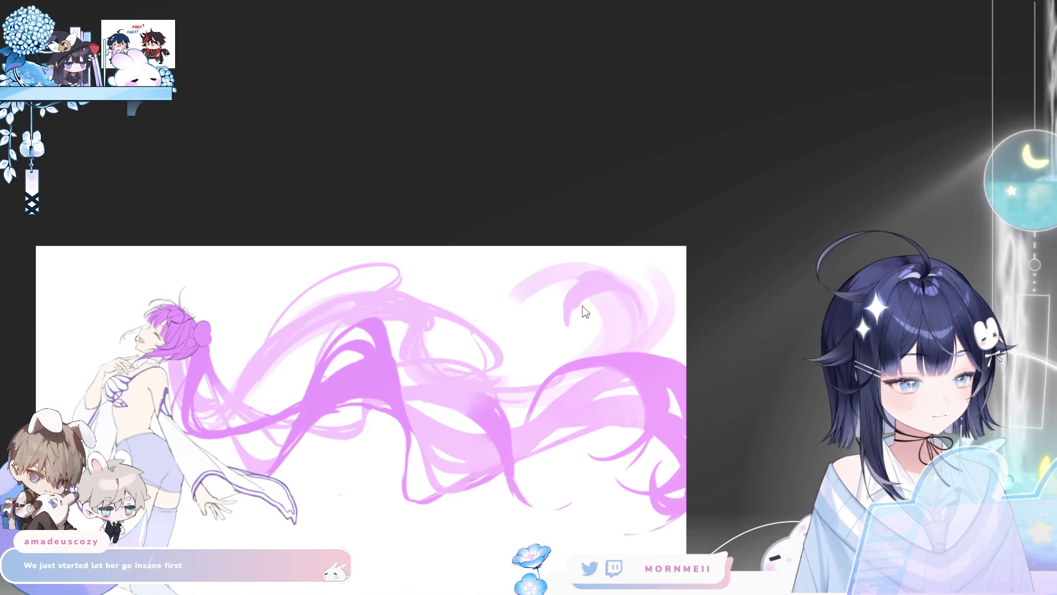
key("ctrl+z")
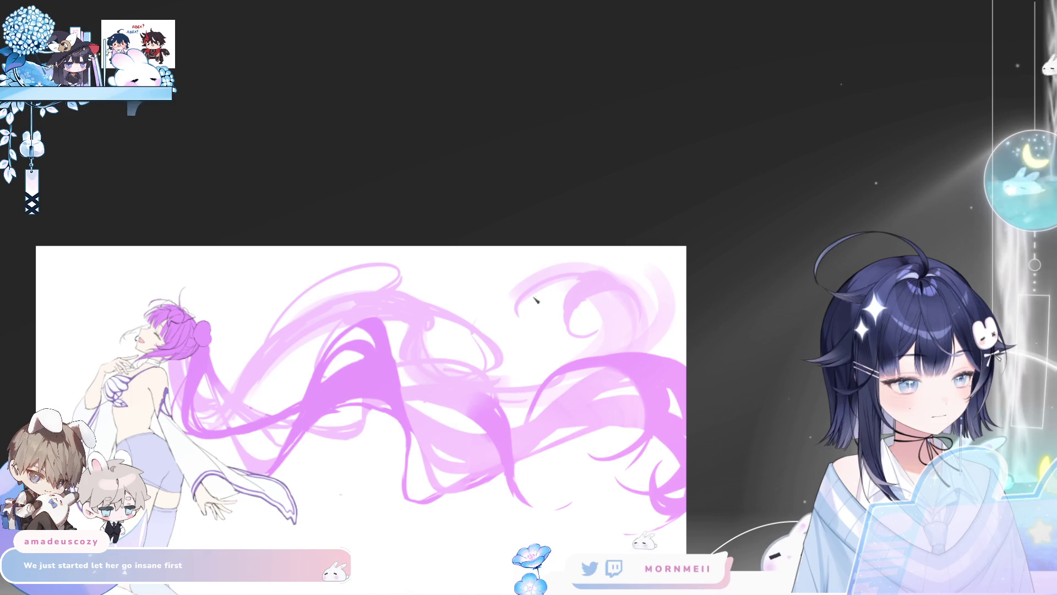
Draw faint pink curl strokes into the hair swirl and a strand at its top-left.
left_click_drag(575, 277, 521, 333)
left_click_drag(570, 272, 517, 309)
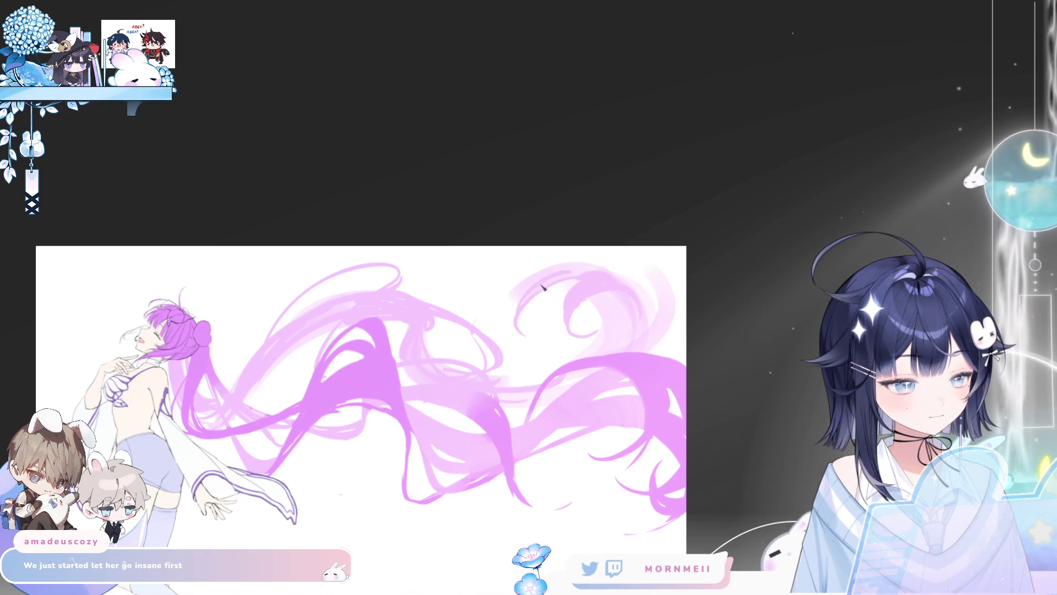
left_click_drag(593, 269, 530, 283)
left_click_drag(597, 265, 555, 303)
key("h")
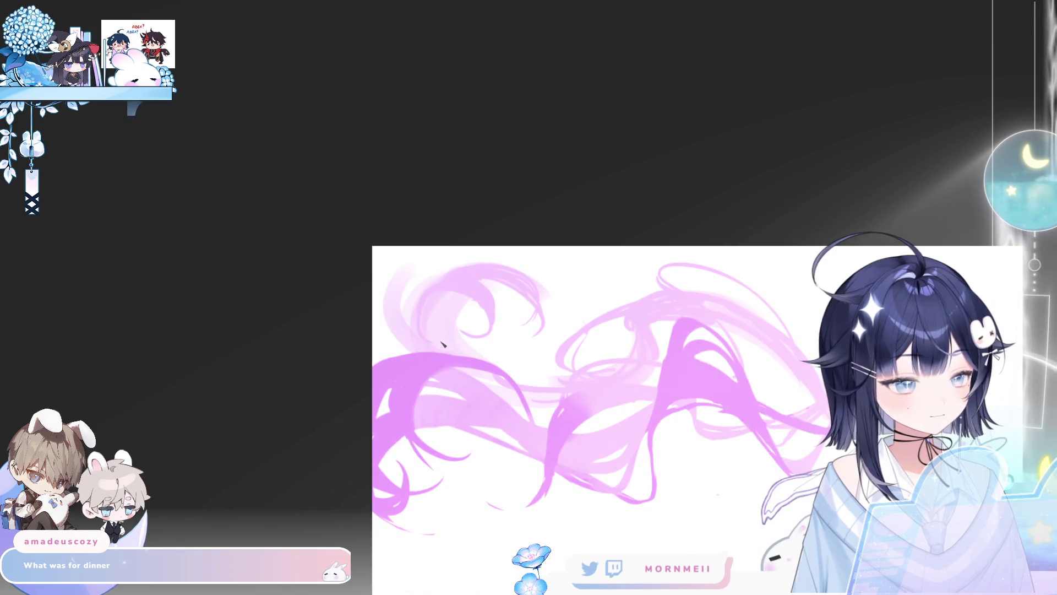
left_click_drag(457, 255, 391, 328)
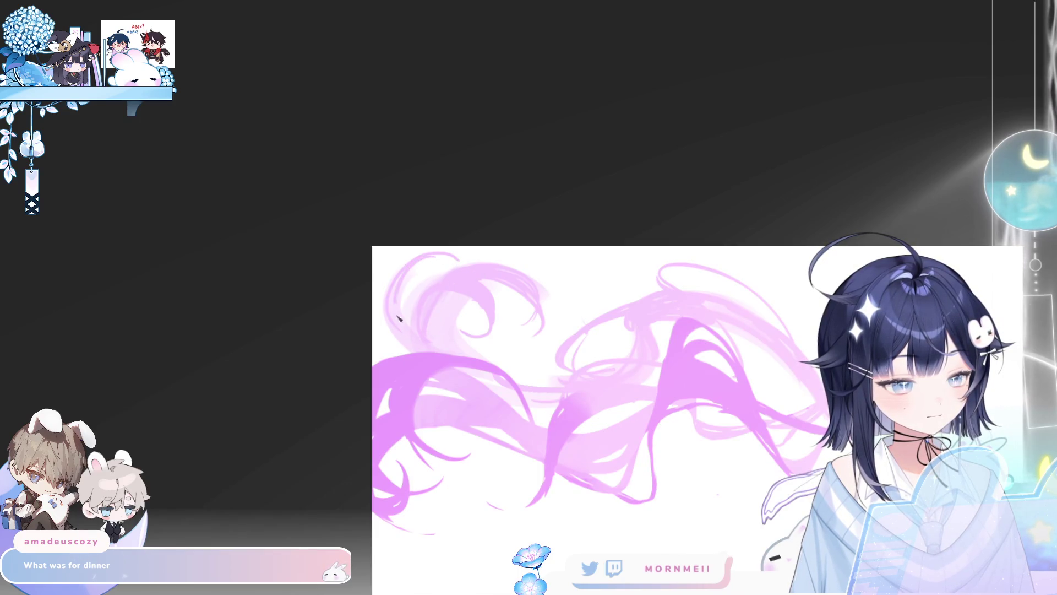
Review the whole centred figure mirrored, ending mirrored with the magenta strands hidden.
key("ctrl+0")
key("h")
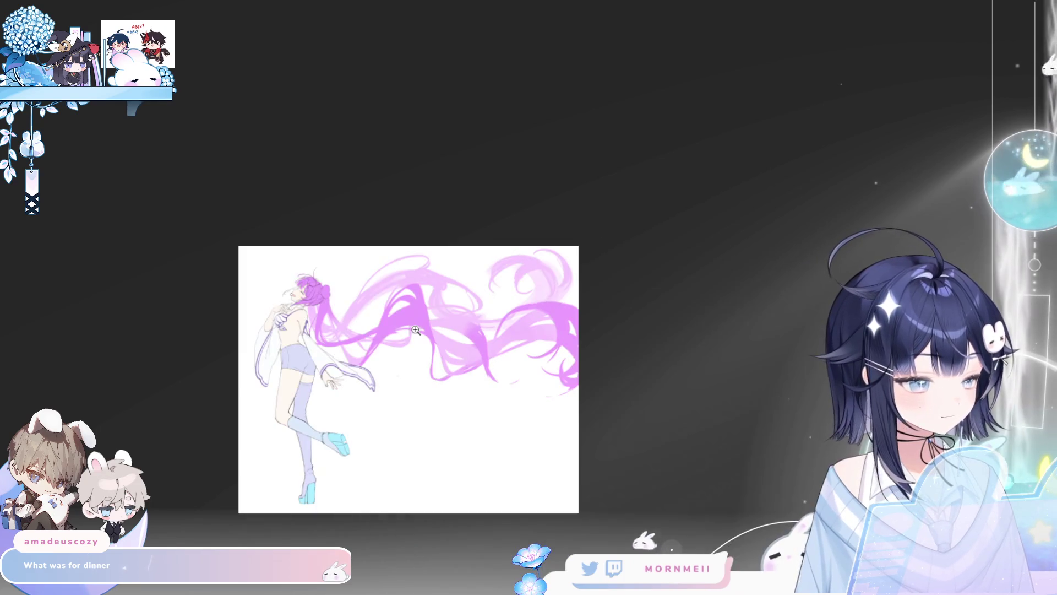
left_click(572, 279)
key("h")
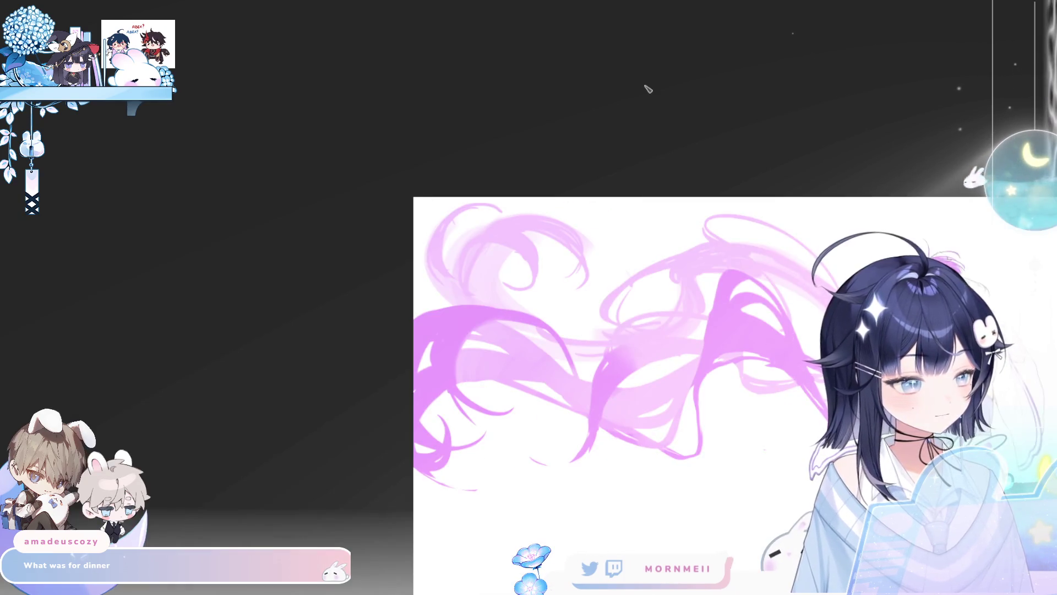
key("ctrl+0")
left_click_drag(324, 325, 451, 294)
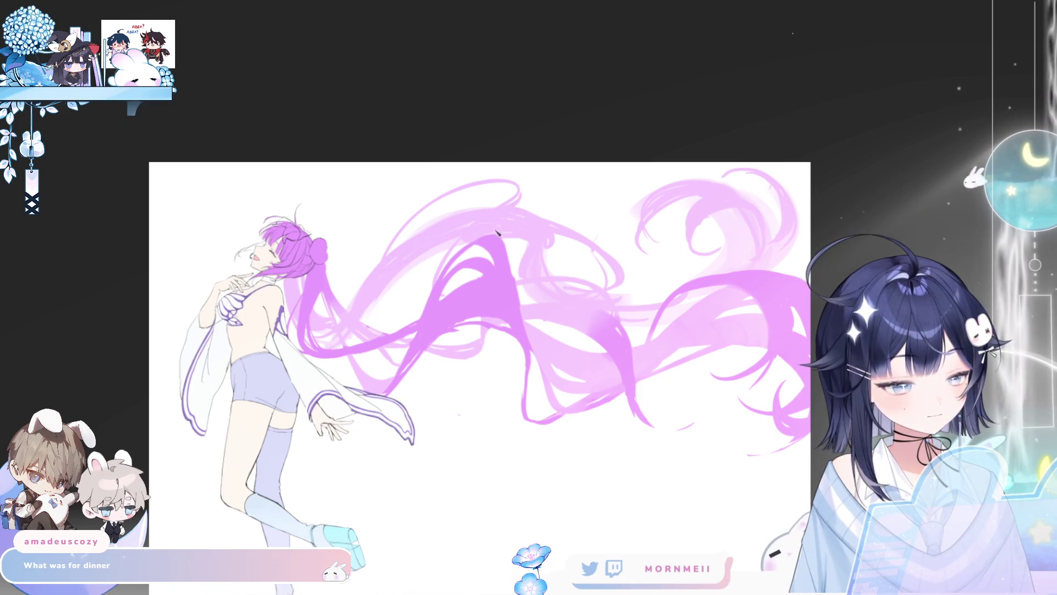
key("h")
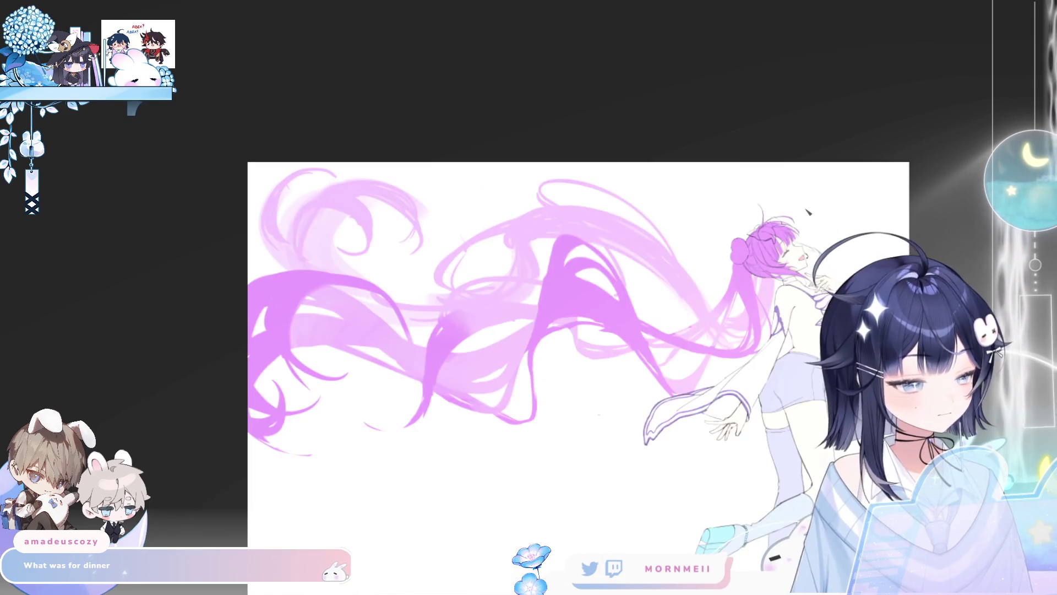
key("h")
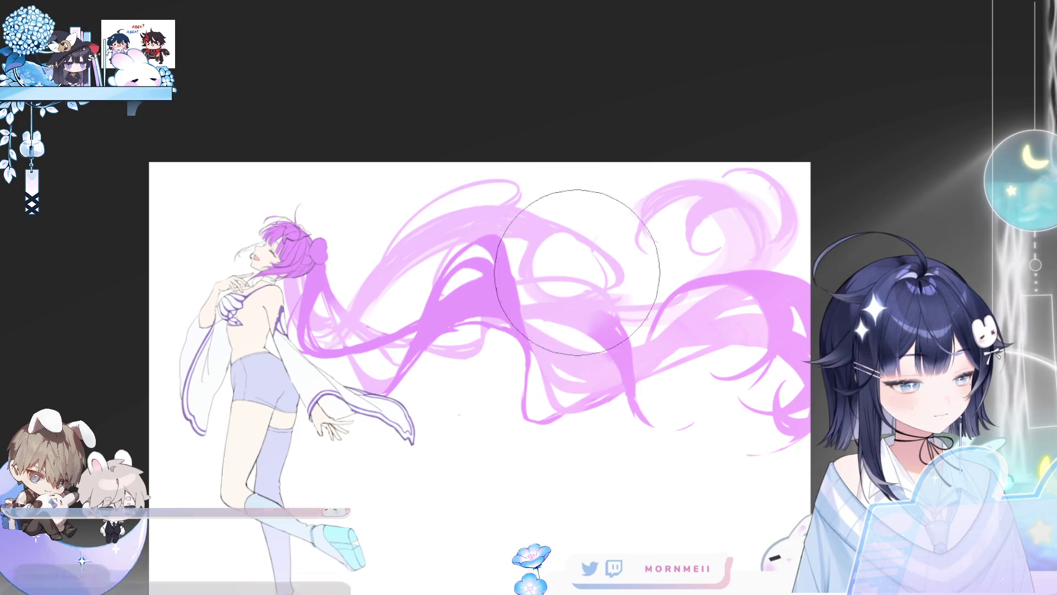
key("h")
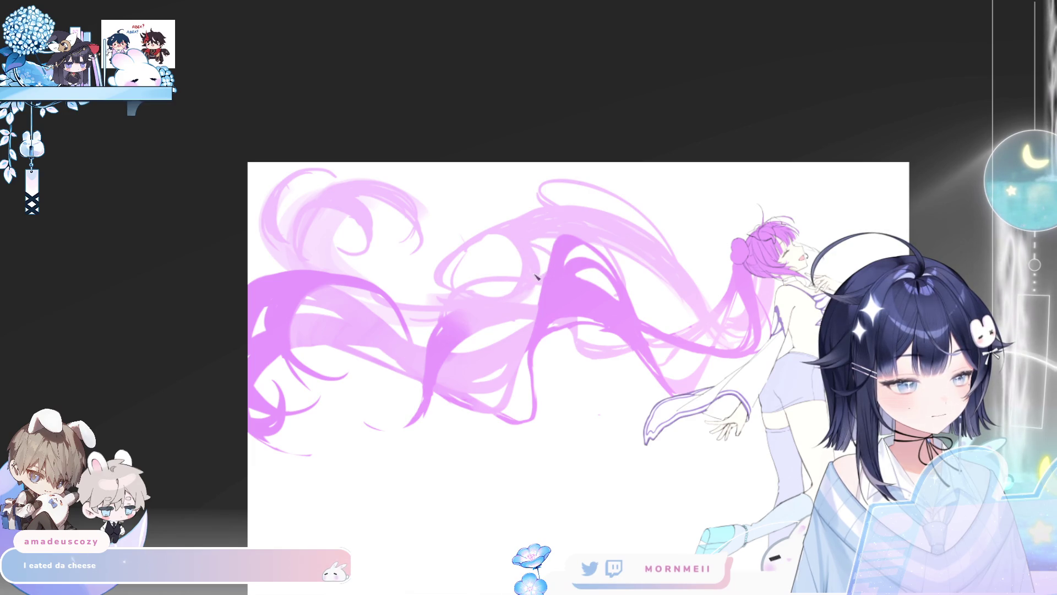
key("ctrl+z")
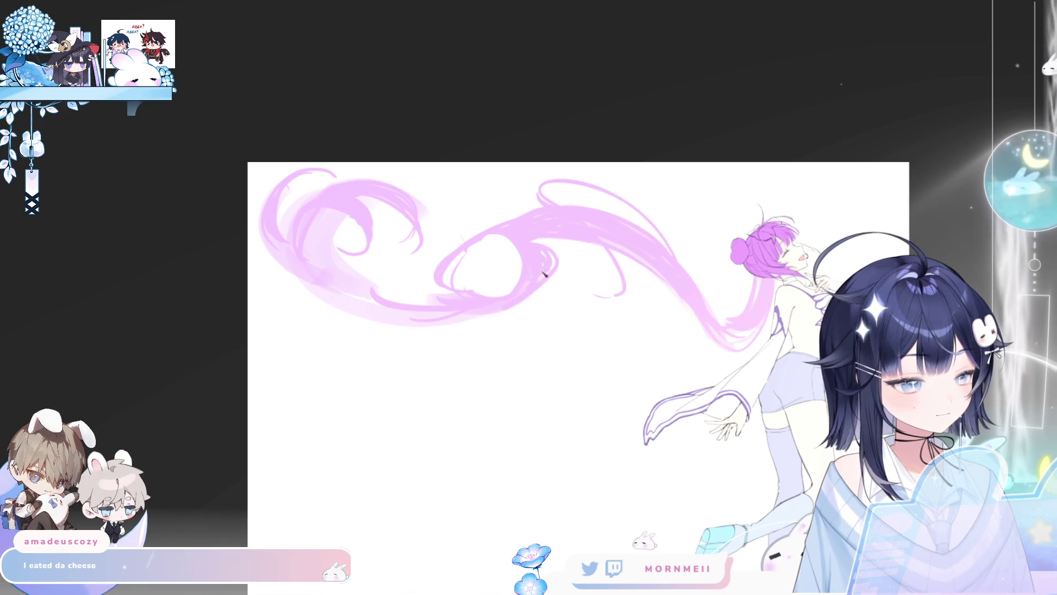
Brush thicker light pink strands where the hair leaves the head, plus a small tip stroke.
key("h")
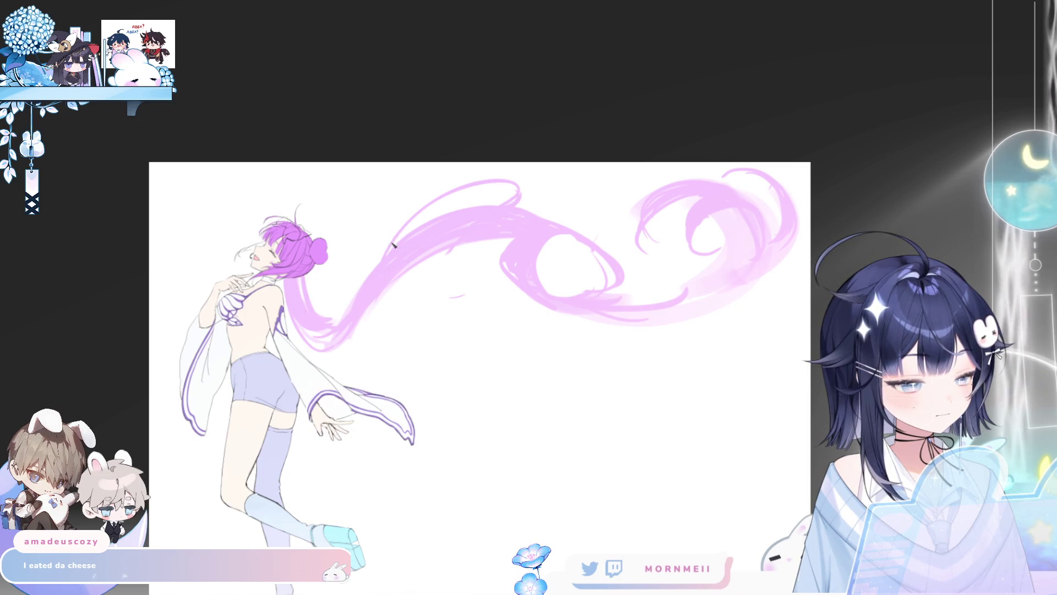
left_click_drag(325, 357, 374, 242)
left_click_drag(352, 331, 424, 243)
left_click_drag(350, 338, 333, 352)
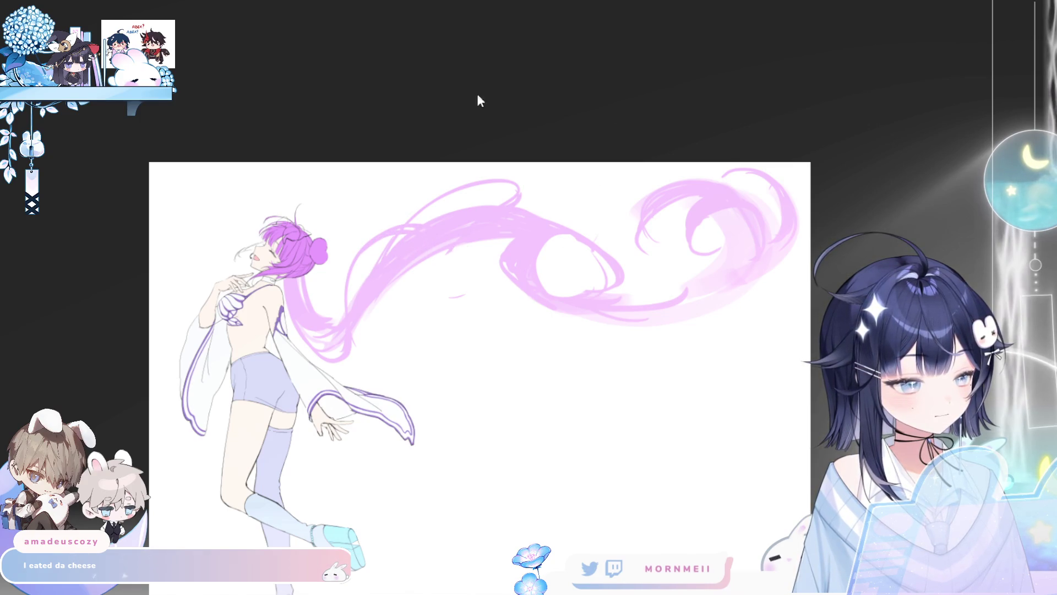
key("h")
Draw a sharper-angled light pink strand inside the hair loop.
key("h")
key("ctrl+plus")
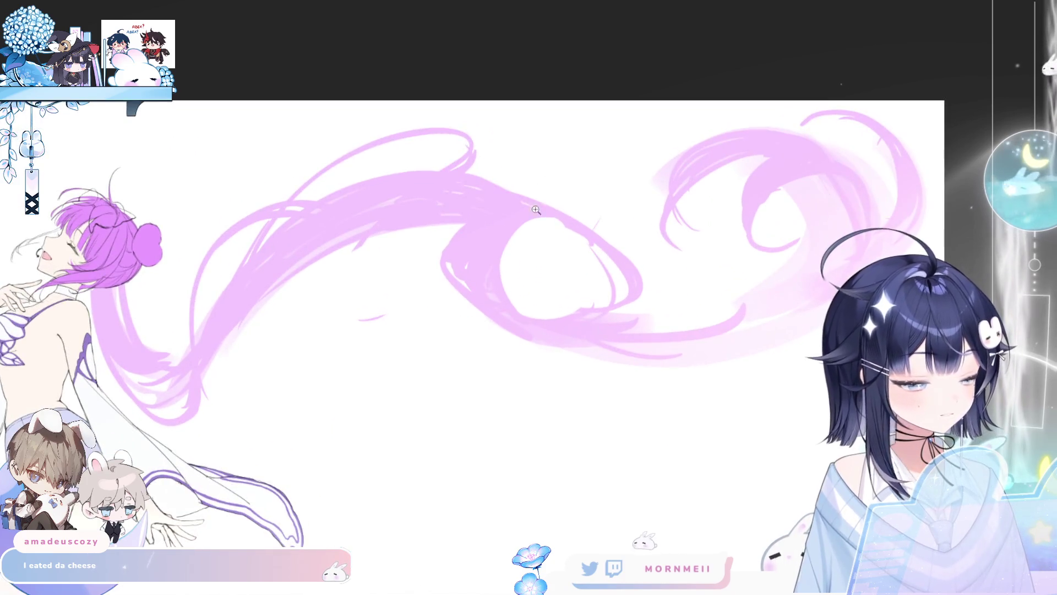
key("h")
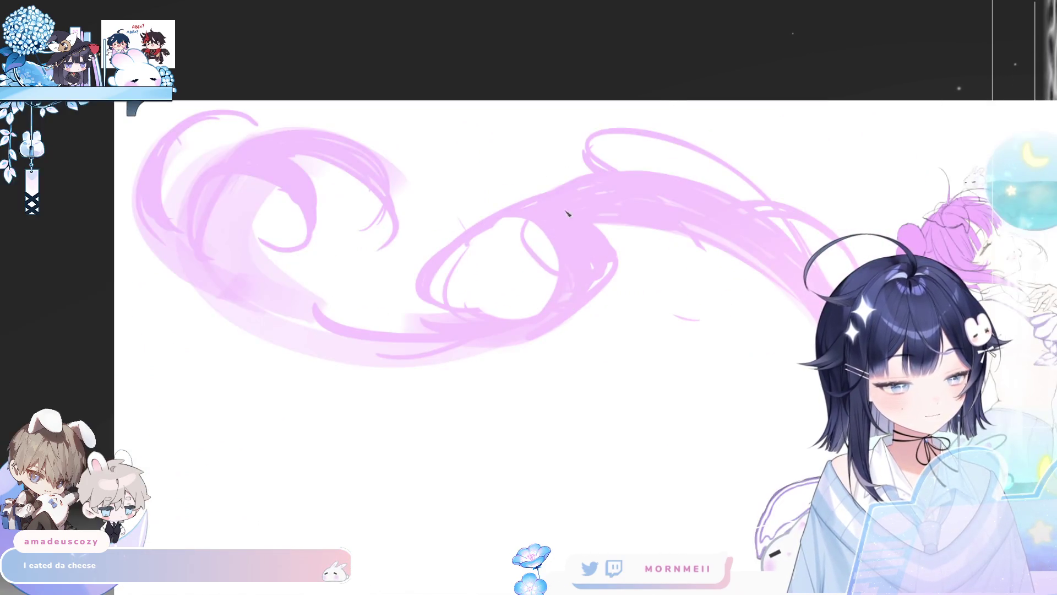
left_click_drag(523, 219, 577, 270)
key("ctrl+z")
left_click_drag(527, 219, 555, 255)
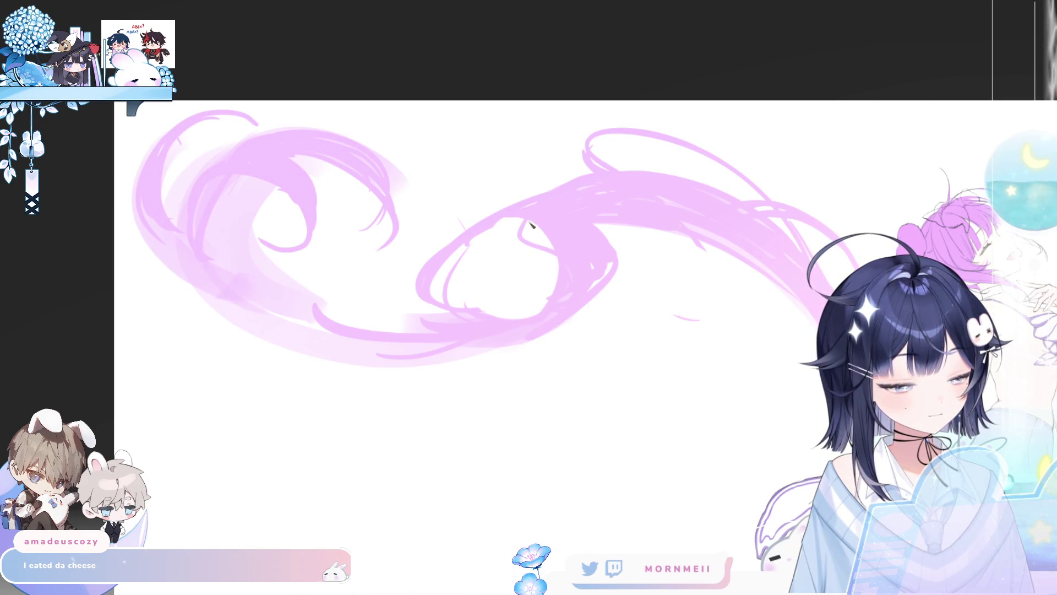
key("ctrl+0")
Try several long lower hair loop strokes in the mirrored view, undoing them all.
key("h")
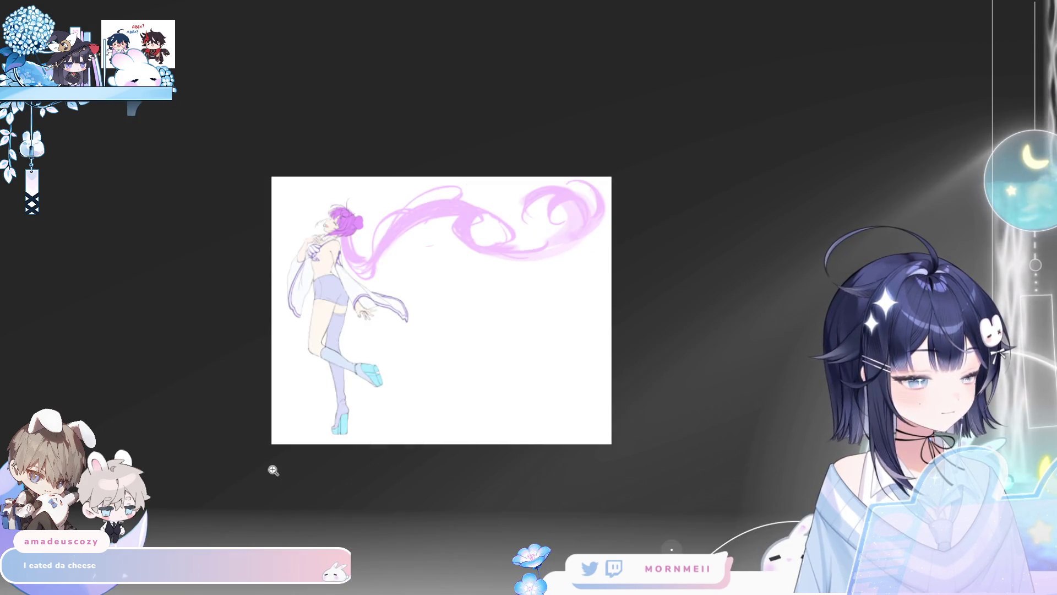
left_click(478, 201)
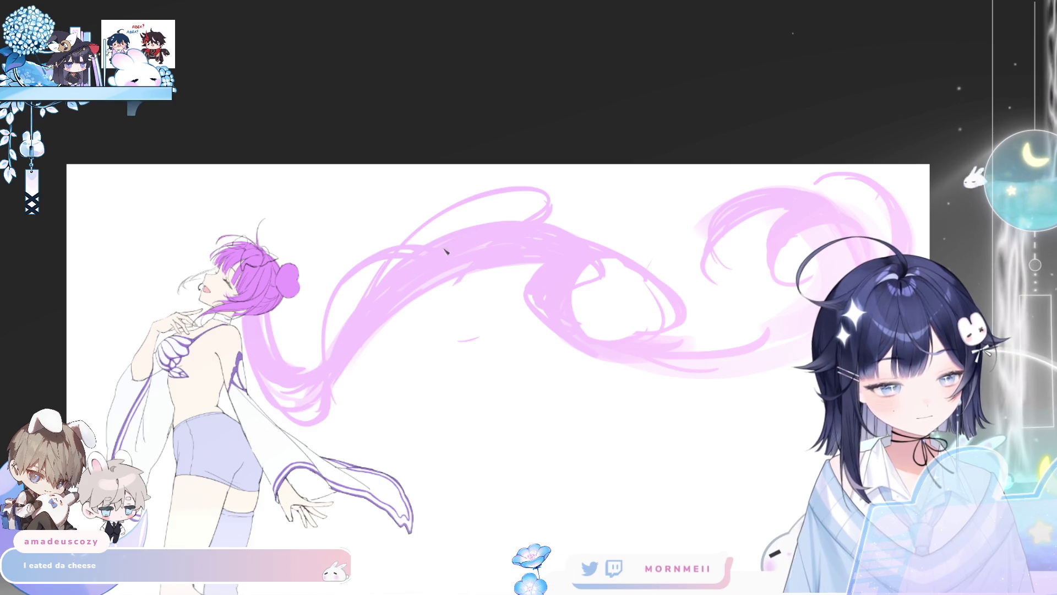
key("h")
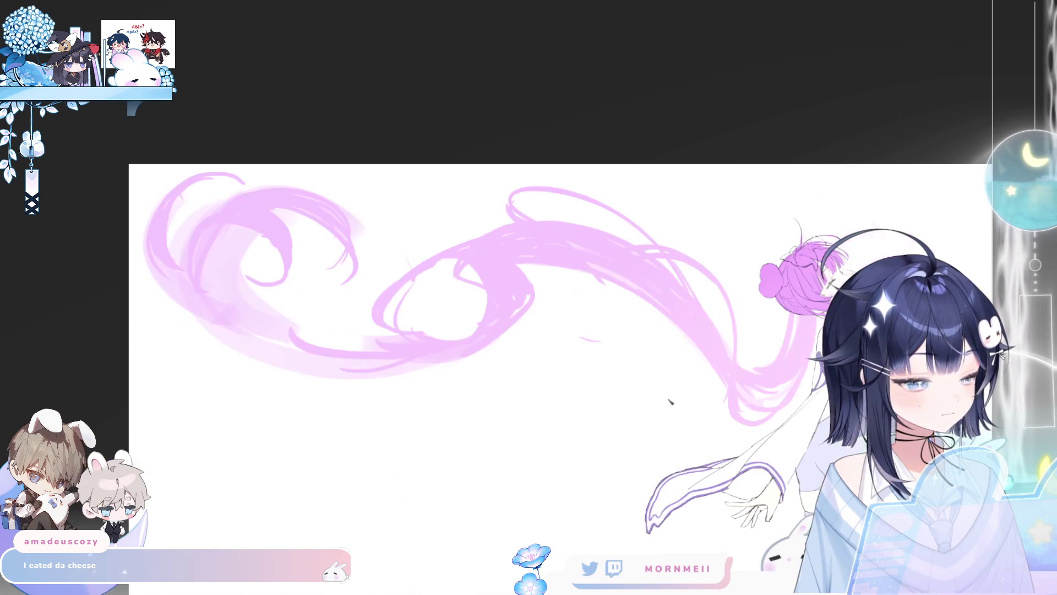
left_click_drag(167, 341, 213, 359)
key("ctrl+z")
left_click_drag(226, 311, 326, 427)
key("ctrl+z")
mouse_move(241, 314)
left_mouse_down()
mouse_move(412, 381)
mouse_move(486, 321)
left_mouse_up()
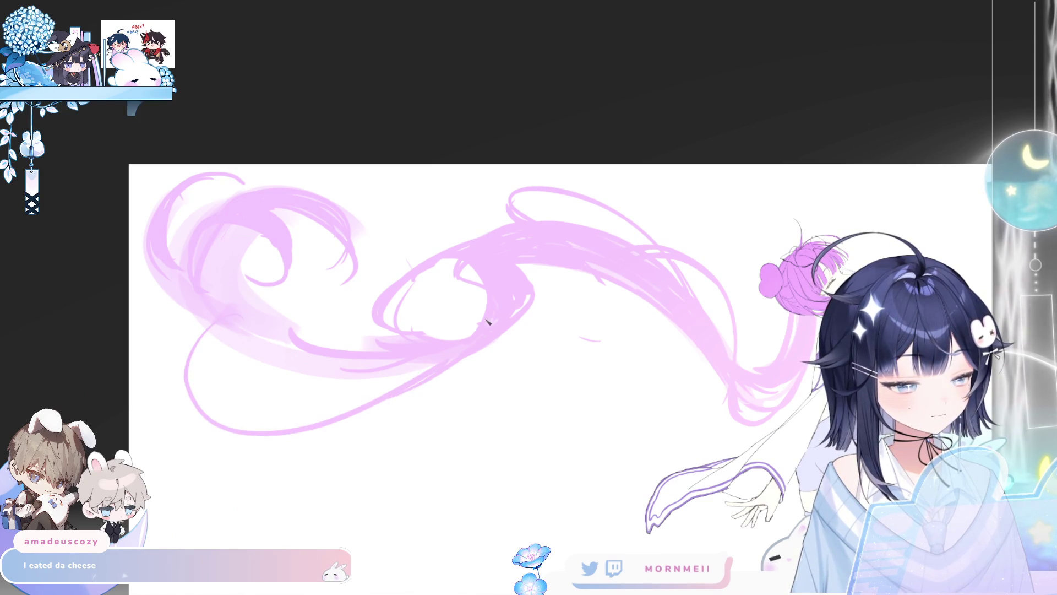
key("ctrl+z")
key("ctrl+z")
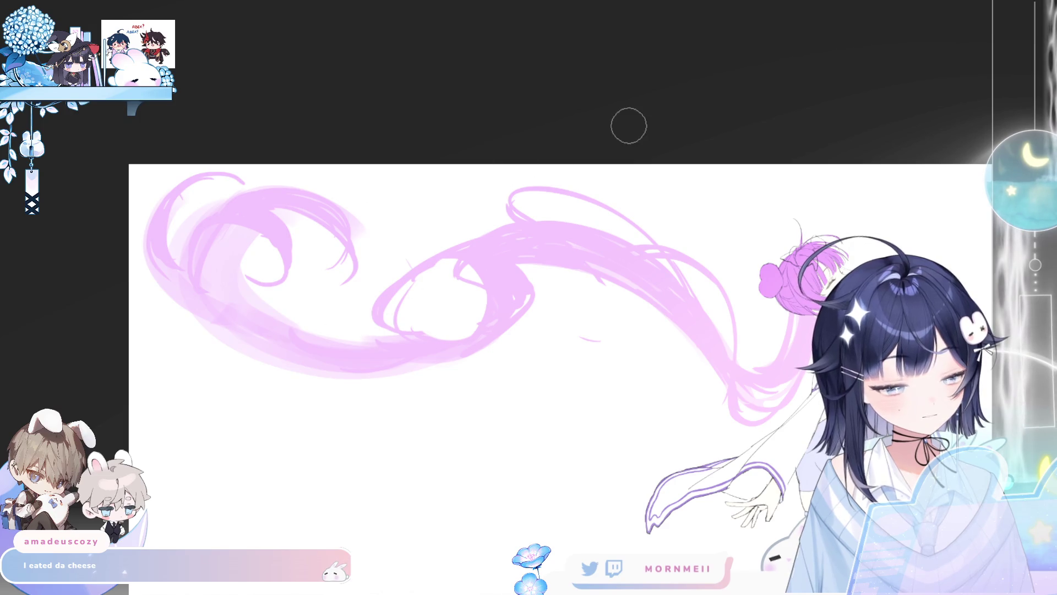
key("h")
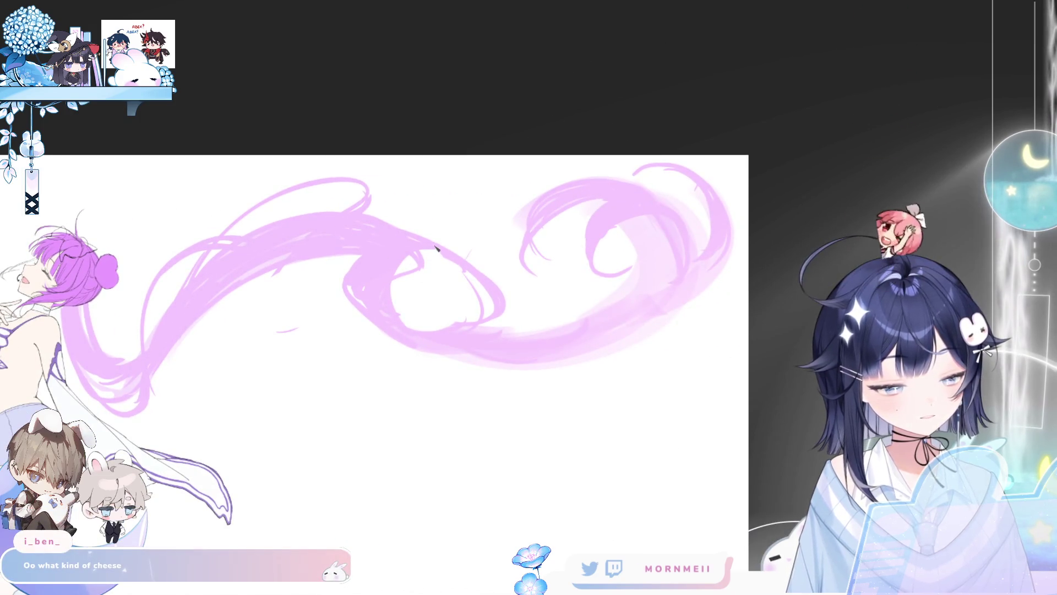
Erase the dark sketch lines in the middle of the hair.
mouse_move(457, 288)
left_mouse_down()
mouse_move(493, 290)
mouse_move(432, 232)
left_mouse_up()
mouse_move(410, 314)
left_mouse_down()
mouse_move(445, 332)
mouse_move(408, 321)
mouse_move(467, 321)
mouse_move(464, 335)
mouse_move(545, 334)
left_mouse_up()
key("m")
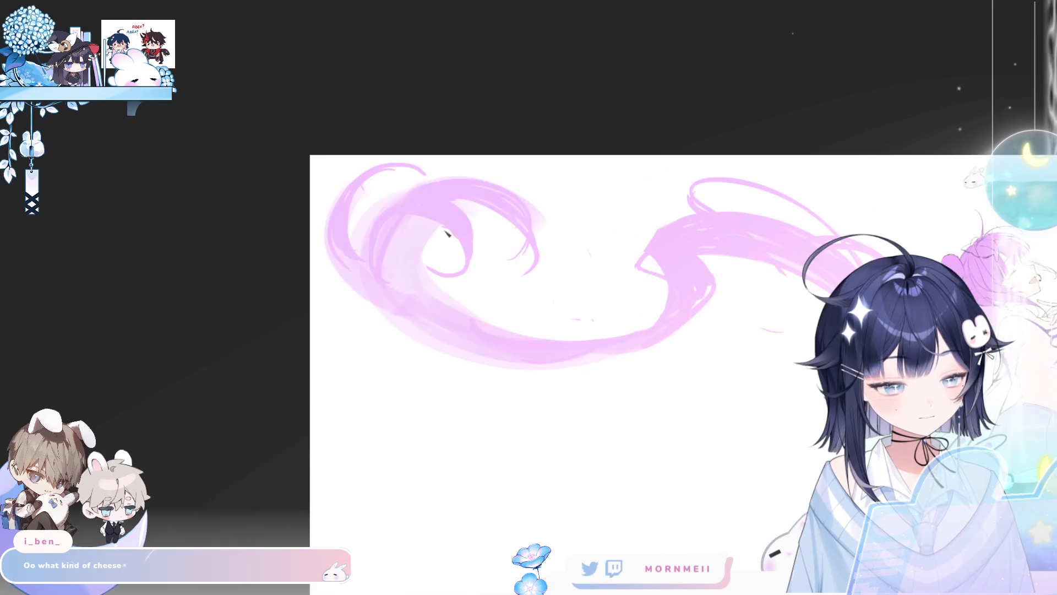
key("m")
key("m")
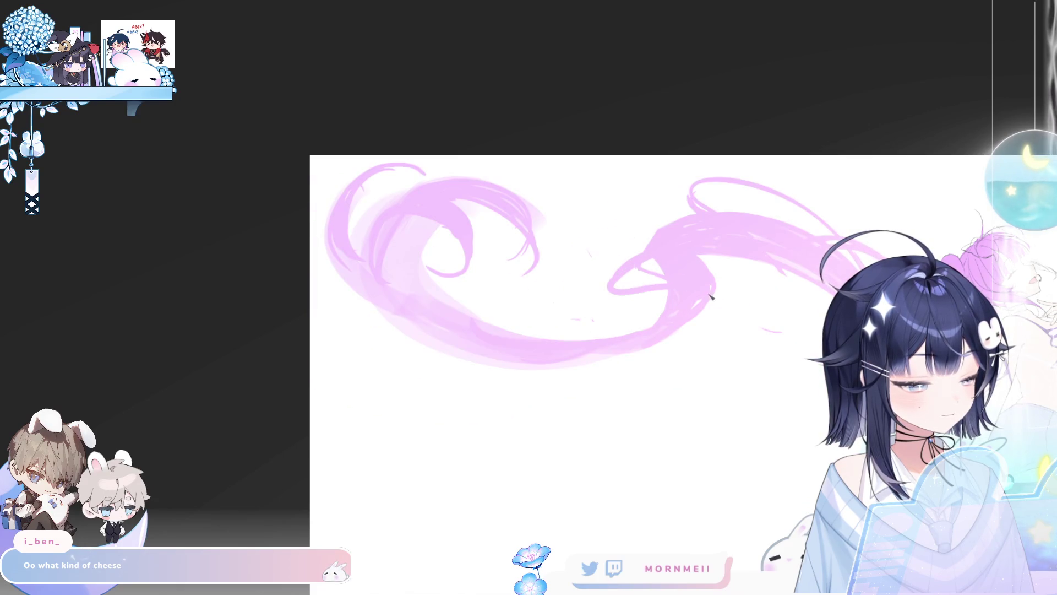
Draw looping light pink strands curving down into the hair's right end.
mouse_move(637, 260)
left_mouse_down()
mouse_move(665, 304)
mouse_move(625, 321)
left_mouse_up()
key("ctrl+z")
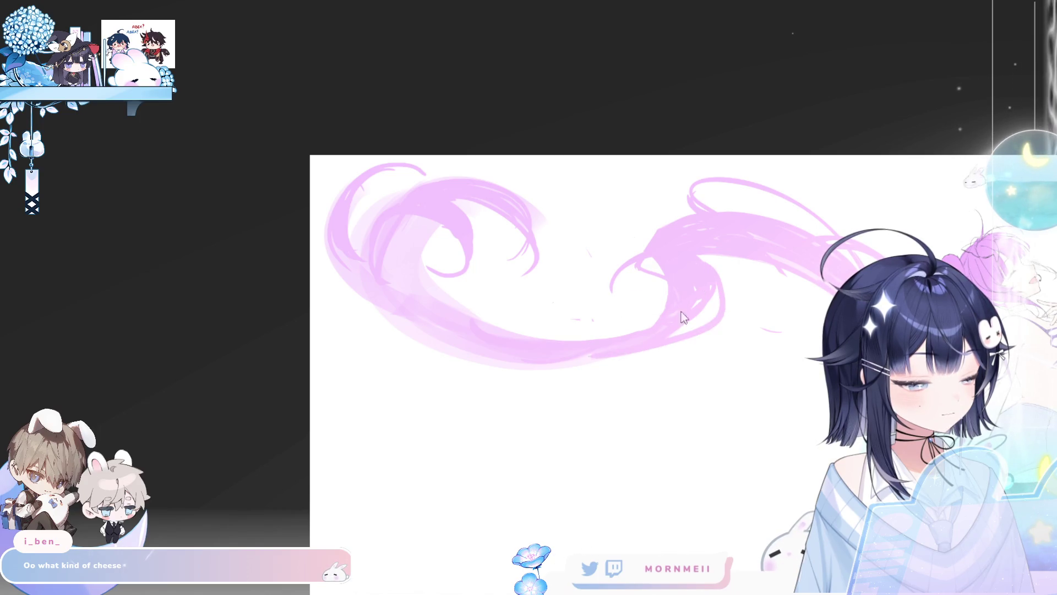
mouse_move(711, 267)
left_mouse_down()
mouse_move(754, 293)
mouse_move(689, 333)
left_mouse_up()
key("ctrl+z")
mouse_move(738, 304)
left_mouse_down()
mouse_move(734, 283)
mouse_move(607, 345)
left_mouse_up()
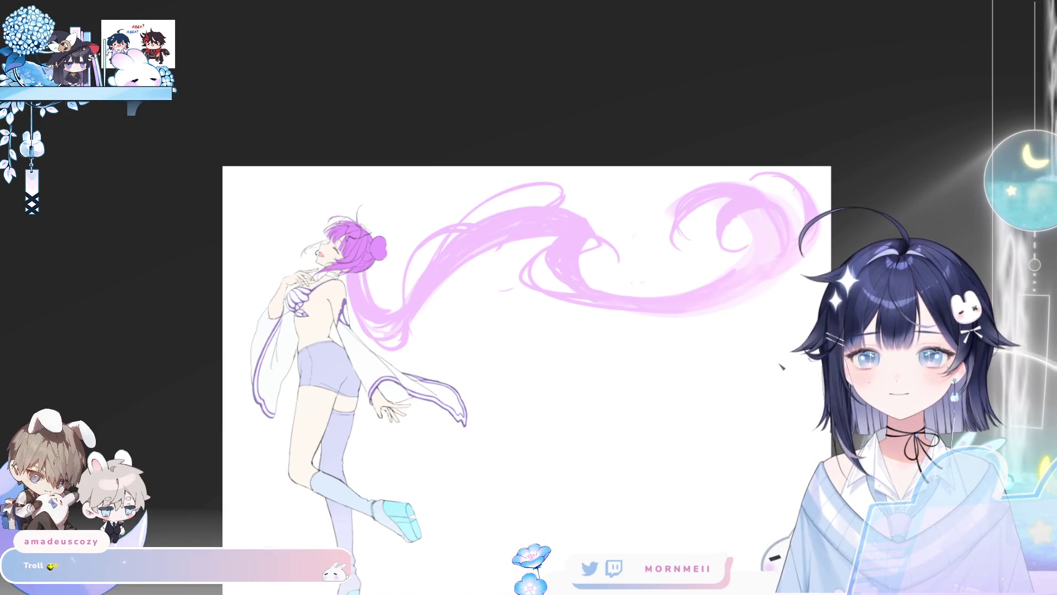
Brush a curved strand over the hair's top right and a long strand sweeping beneath.
key("h")
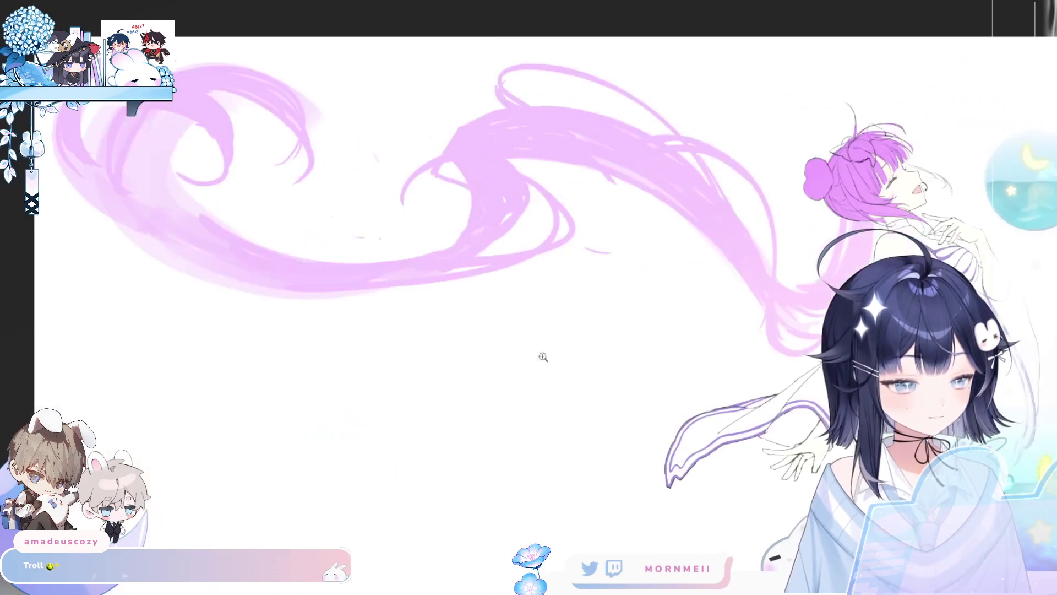
key("h")
mouse_move(430, 504)
left_mouse_down()
mouse_move(418, 456)
mouse_move(435, 399)
left_mouse_up()
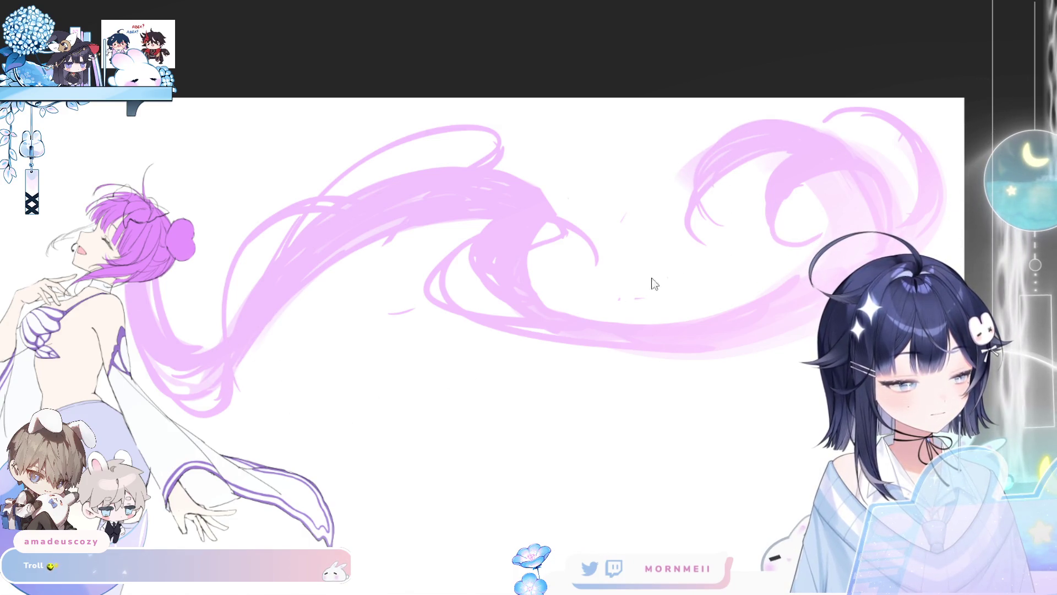
key("h")
key("h")
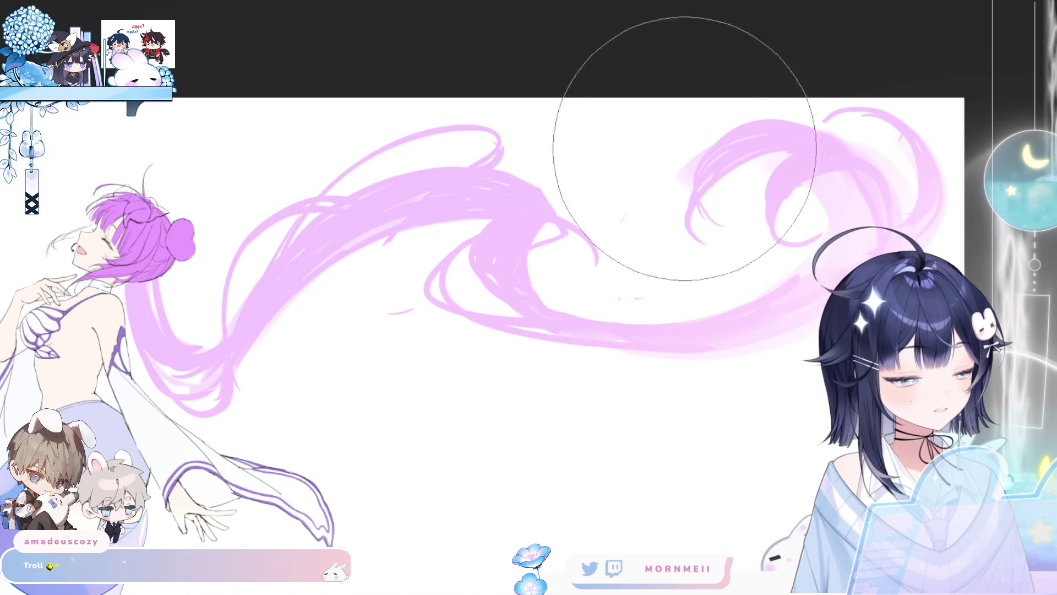
key("h")
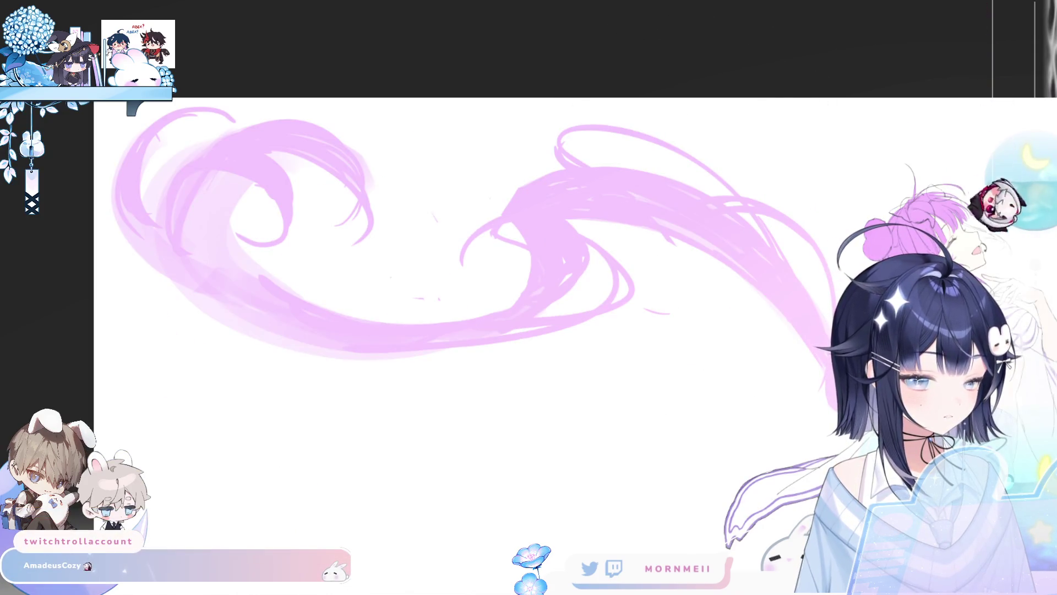
key("h")
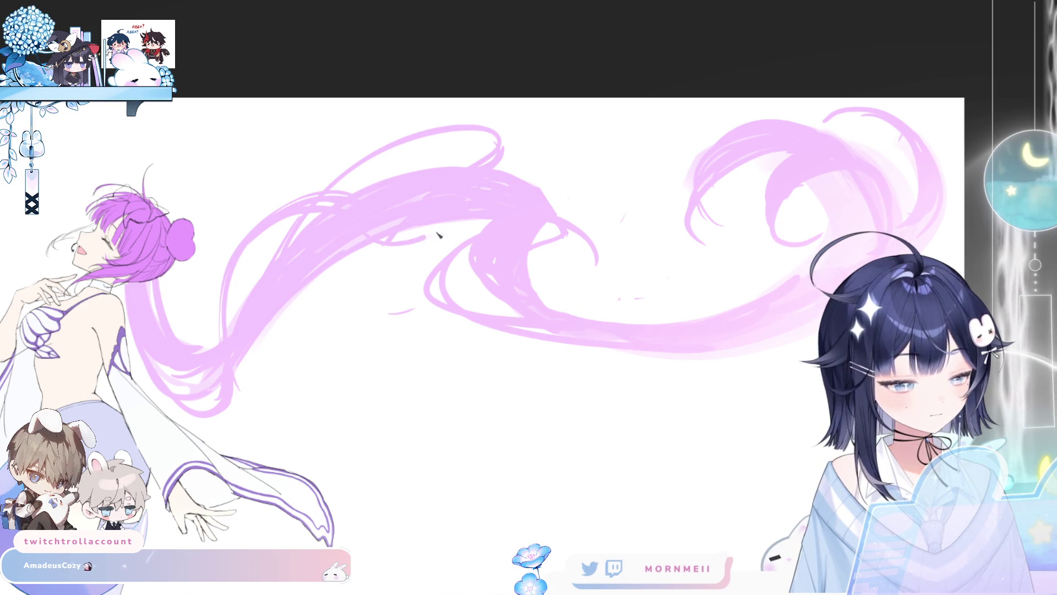
mouse_move(517, 179)
left_mouse_down()
mouse_move(575, 175)
mouse_move(590, 217)
left_mouse_up()
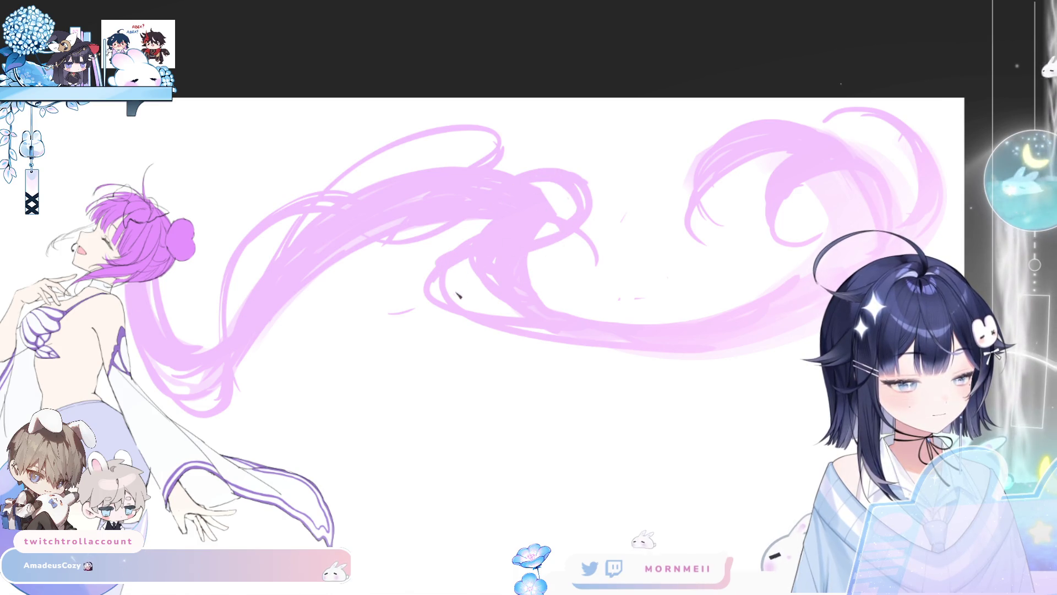
mouse_move(567, 314)
left_mouse_down()
mouse_move(695, 283)
mouse_move(766, 282)
left_mouse_up()
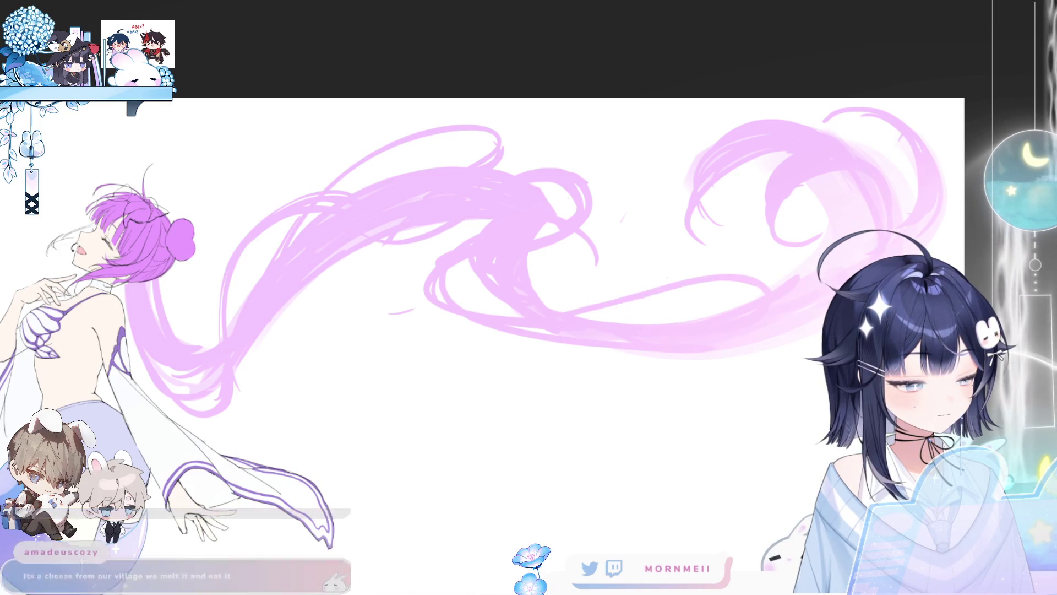
Review the whole drawing zoomed out, toggling between mirrored and normal view.
key("h")
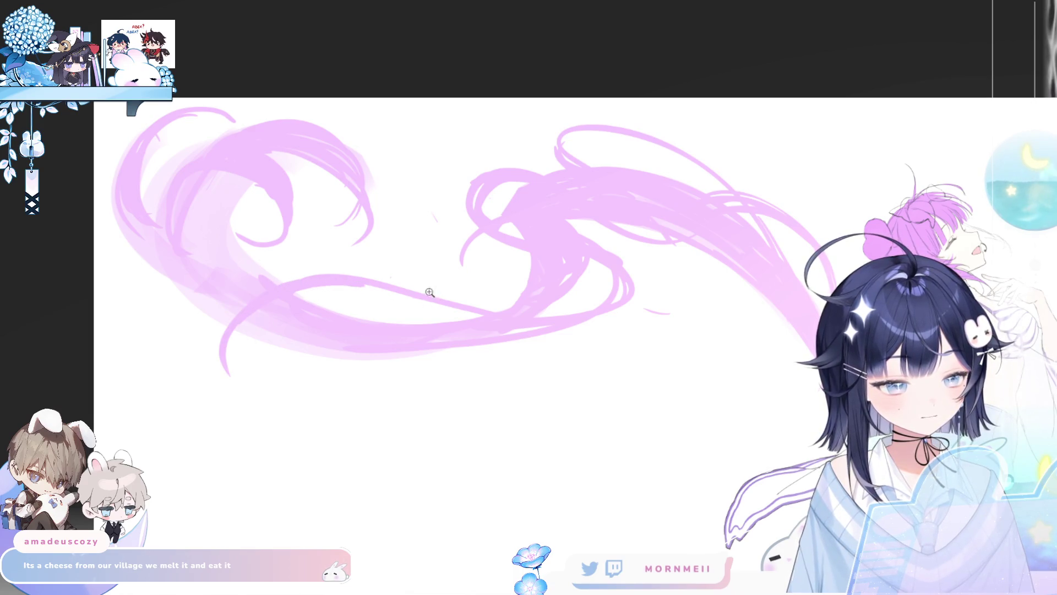
key("ctrl+0")
left_click(506, 289)
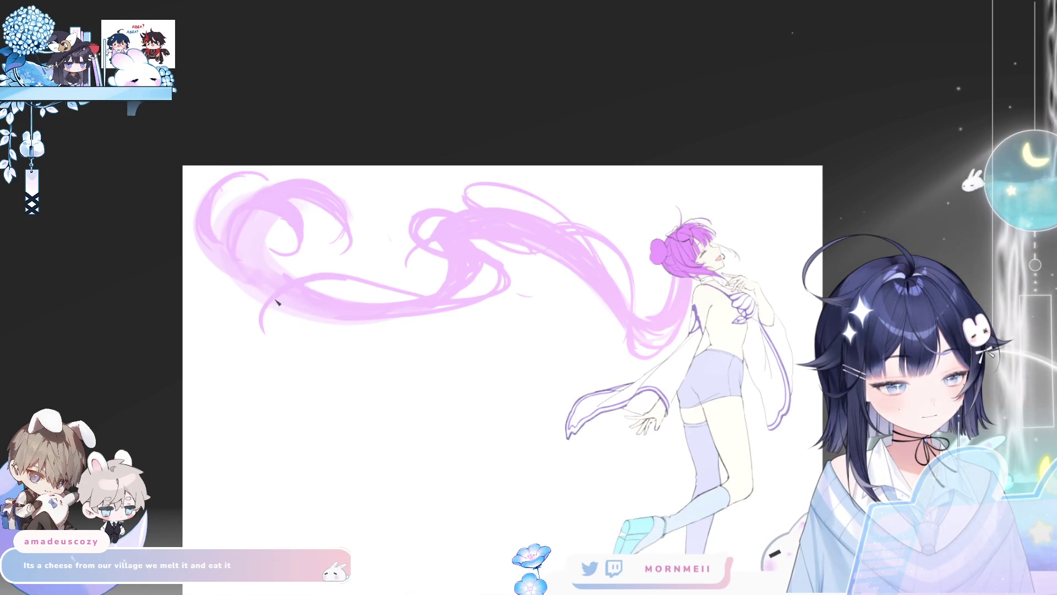
key("h")
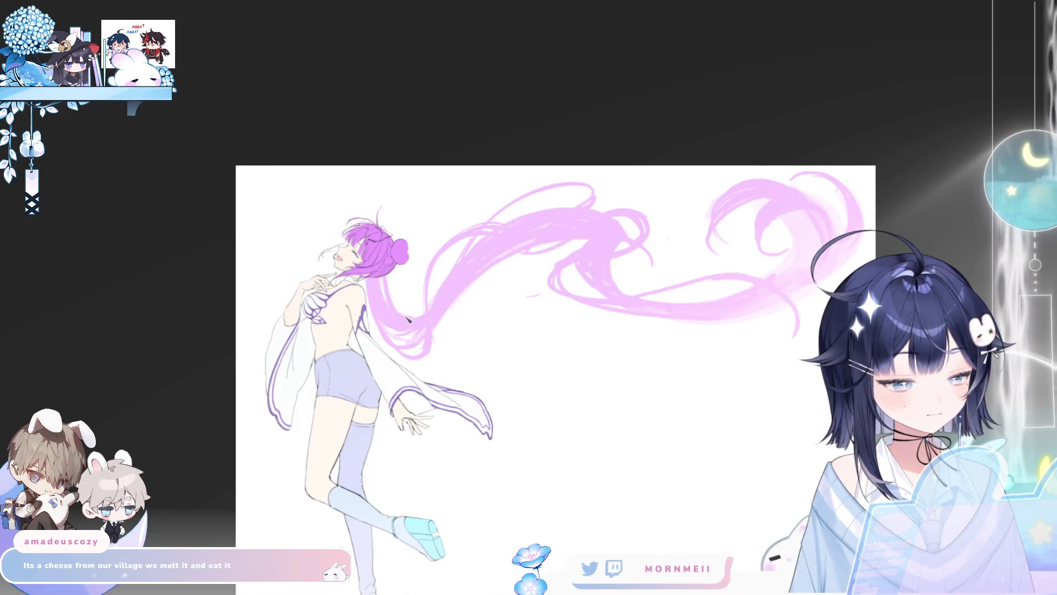
scroll(408, 318, "down", 3)
Check the hair's flow and composition, toggling the mirrored view while zooming.
key("h")
key("h")
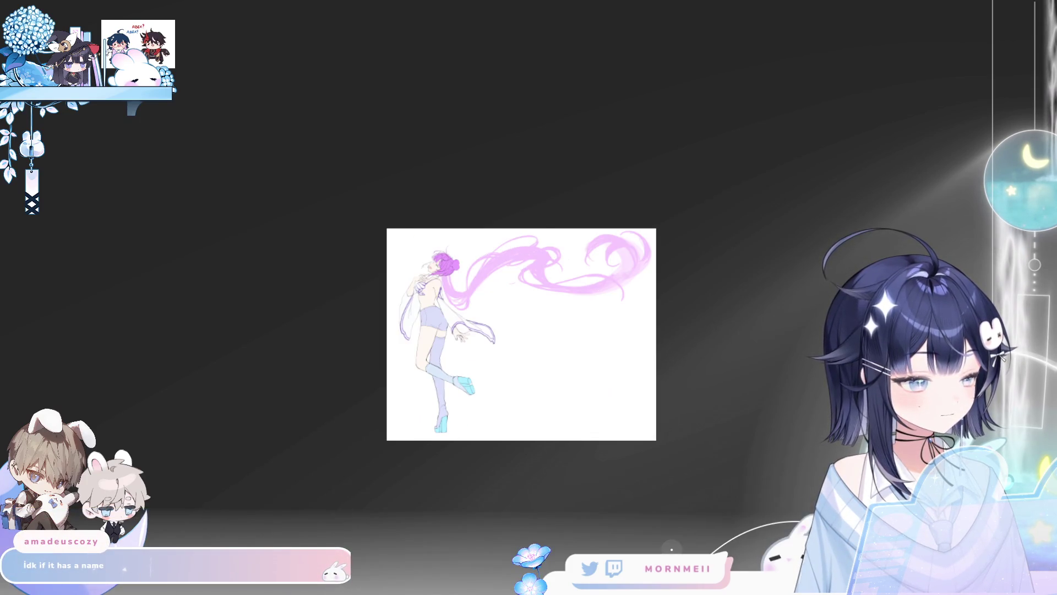
scroll(659, 258, "up", 4)
key("h")
key("h")
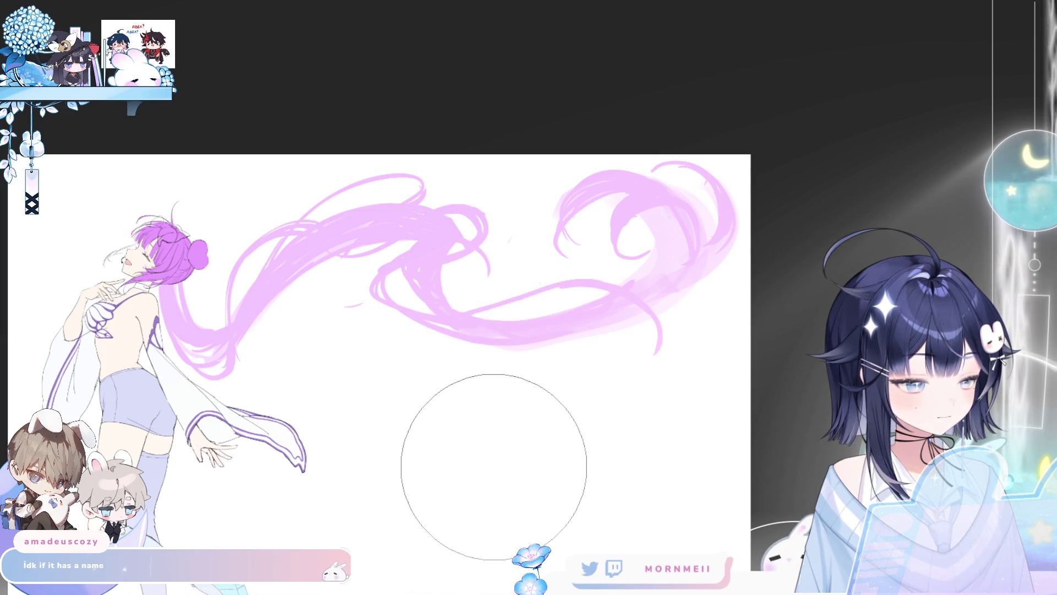
scroll(609, 442, "down", 3)
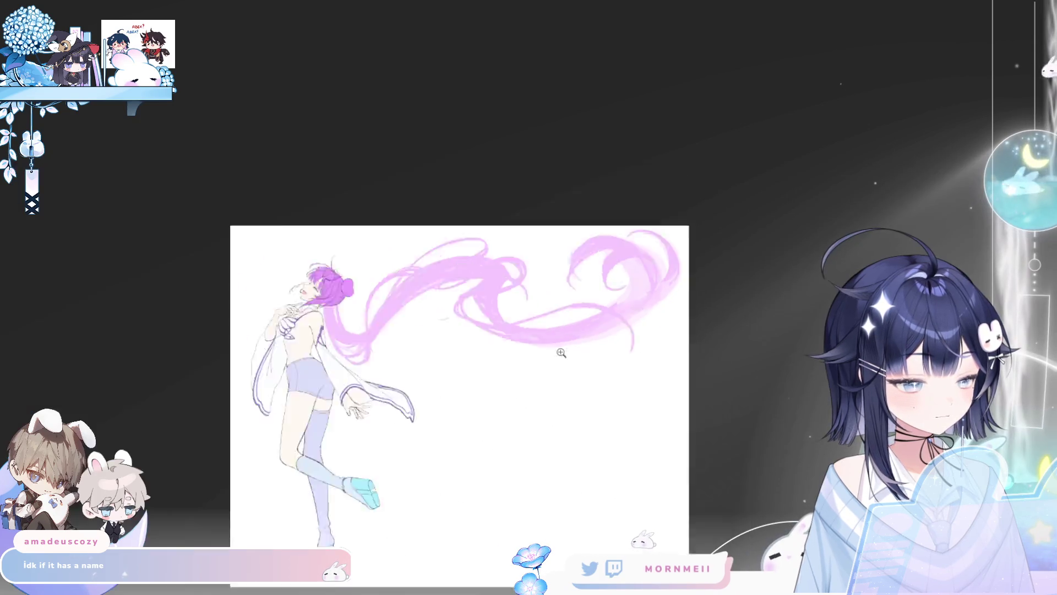
scroll(561, 352, "down", 2)
key("m")
key("m")
scroll(593, 312, "up", 3)
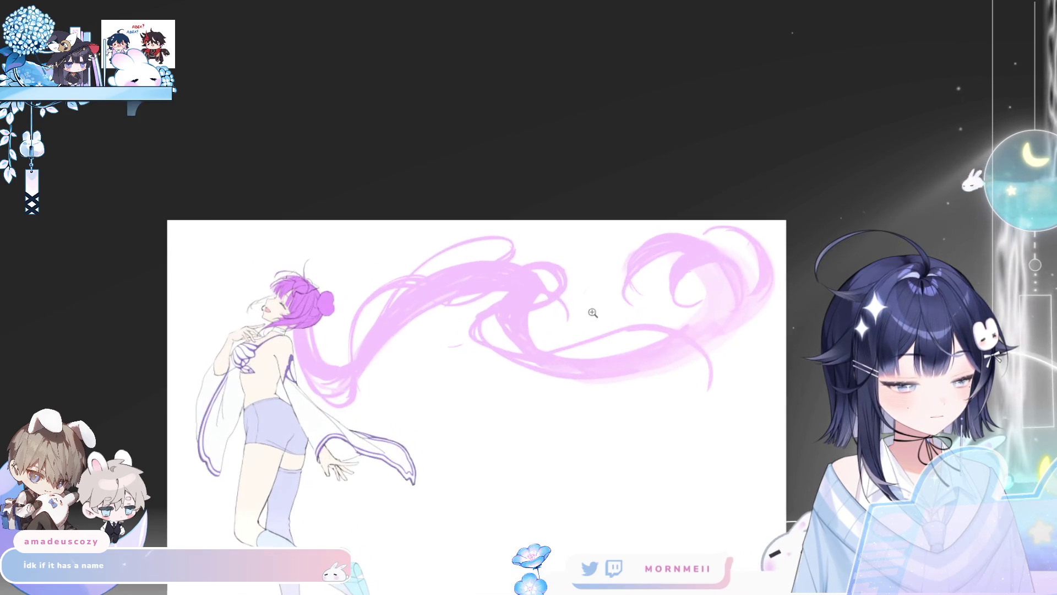
scroll(539, 238, "up", 2)
key("m")
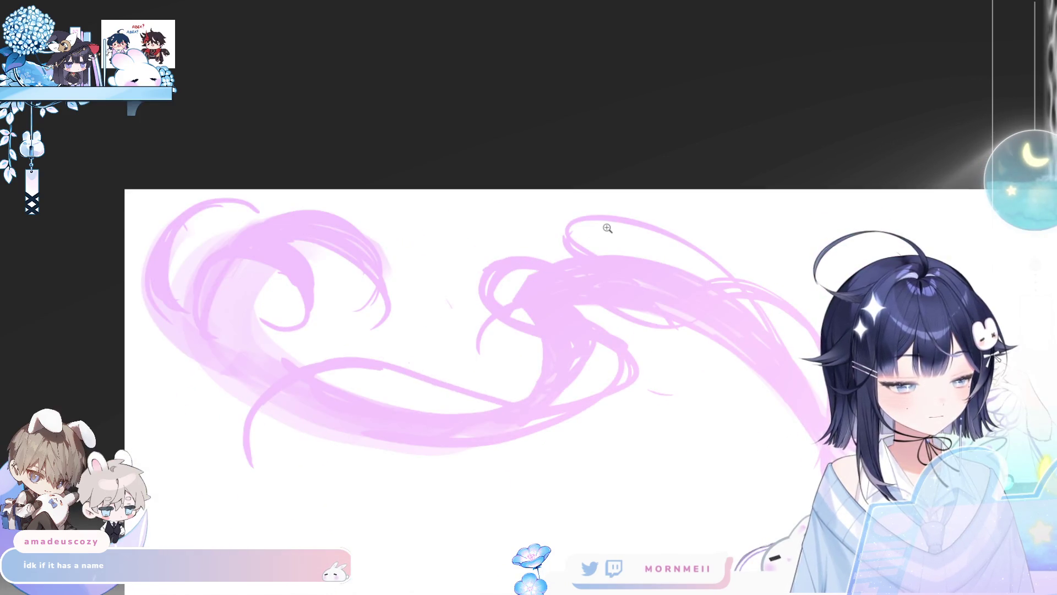
key("m")
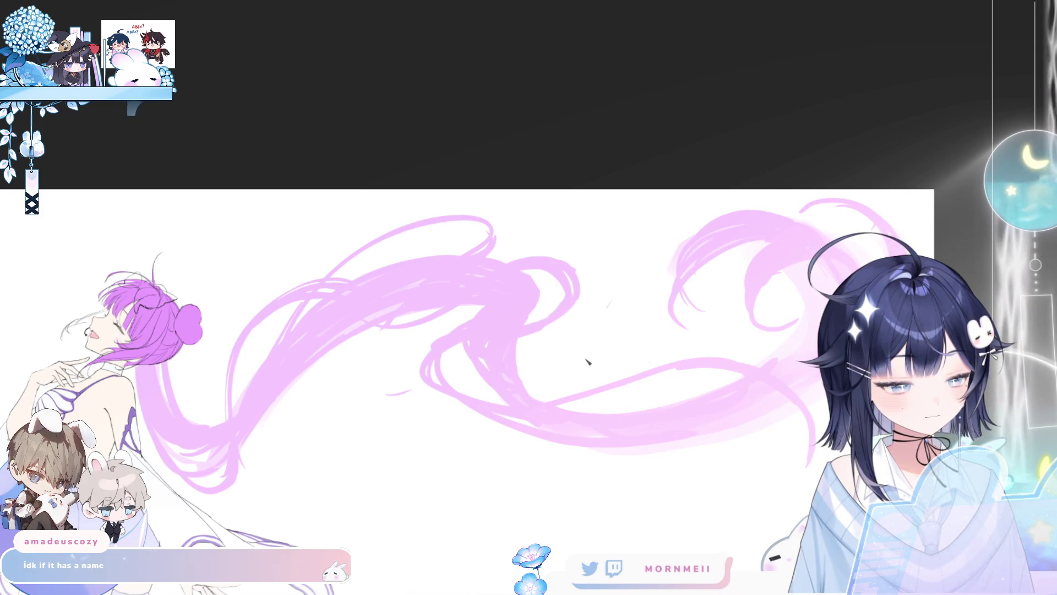
scroll(588, 362, "down", 3)
key("m")
key("m")
scroll(601, 294, "up", 3)
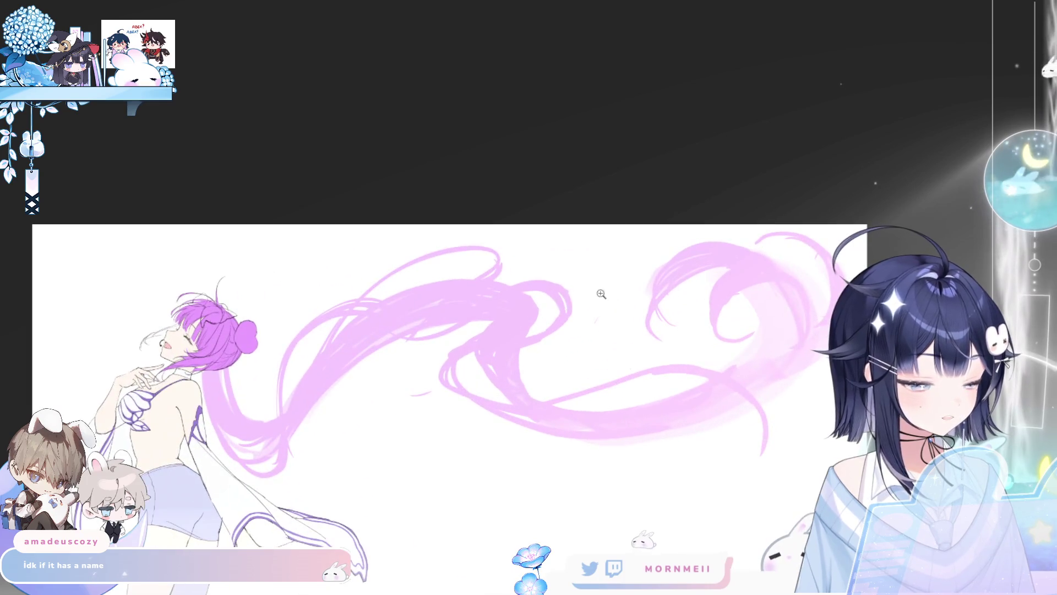
Erase part of the upper pink hair arc and the hooked stroke on the right.
left_click_drag(364, 296, 483, 251)
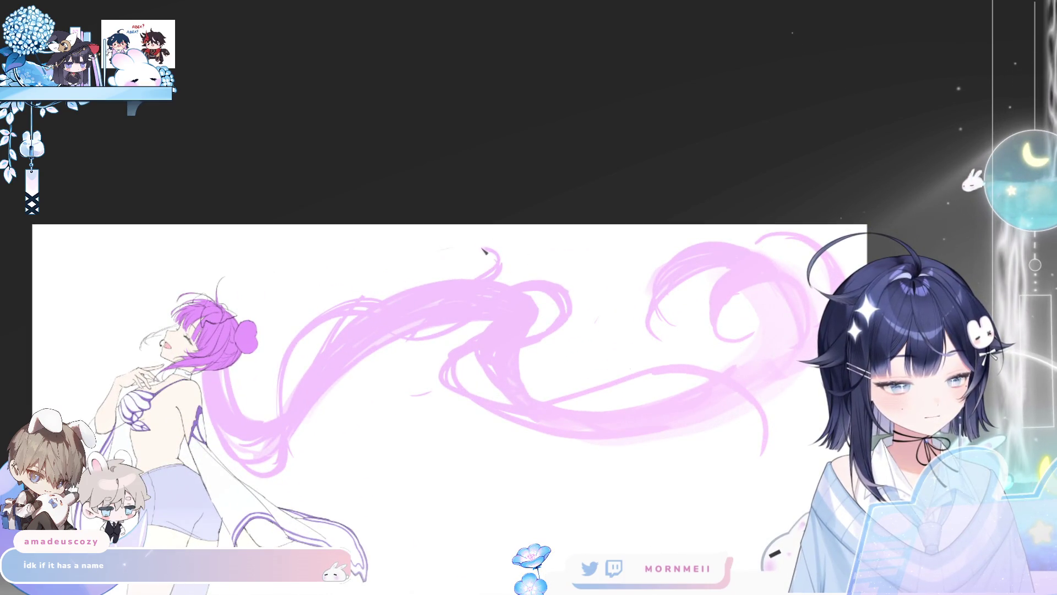
key("m")
key("m")
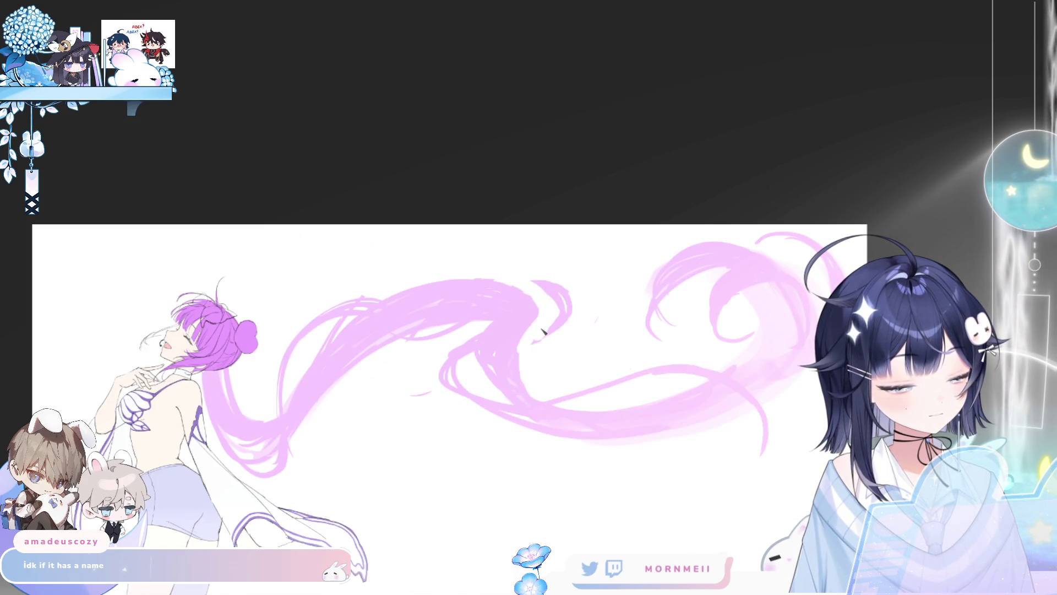
left_click_drag(555, 327, 540, 285)
key("m")
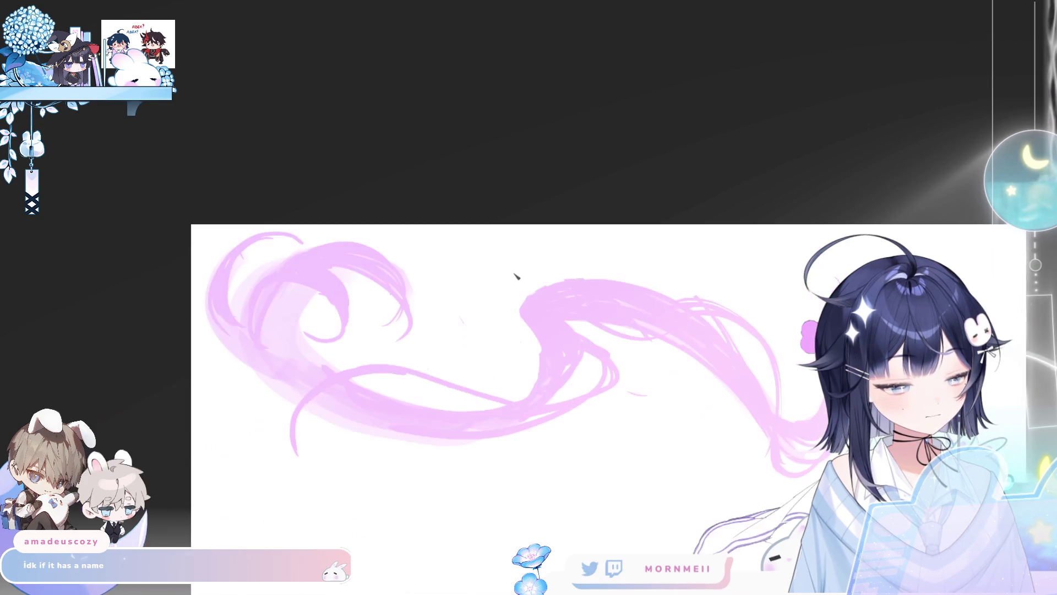
Paint a short new pink strand near the hooked end, then zoom out.
left_click_drag(552, 286, 501, 315)
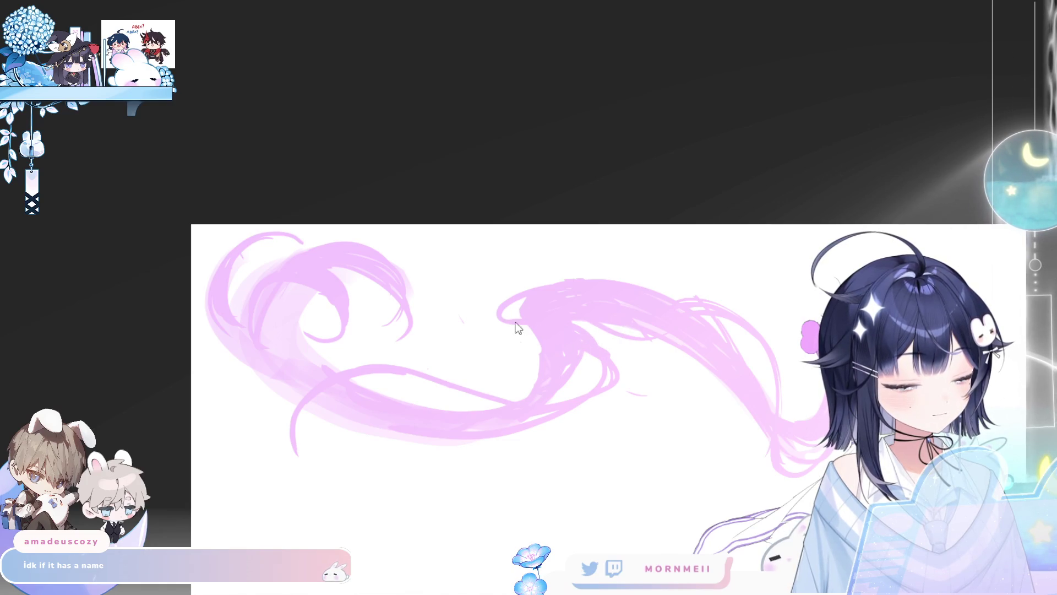
scroll(606, 326, "down", 5)
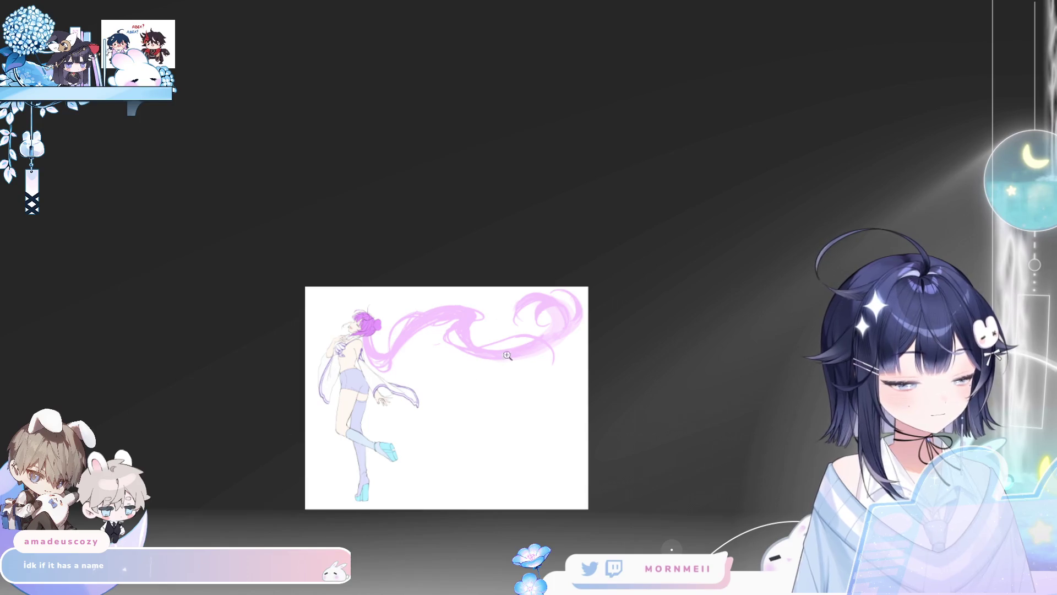
left_click_drag(460, 340, 501, 326)
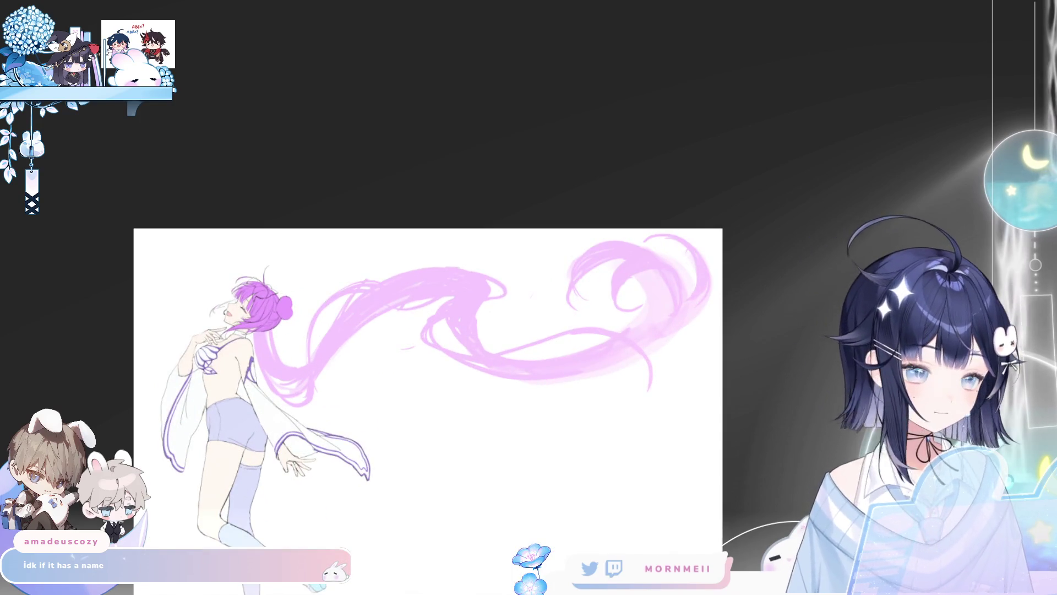
left_click(393, 310)
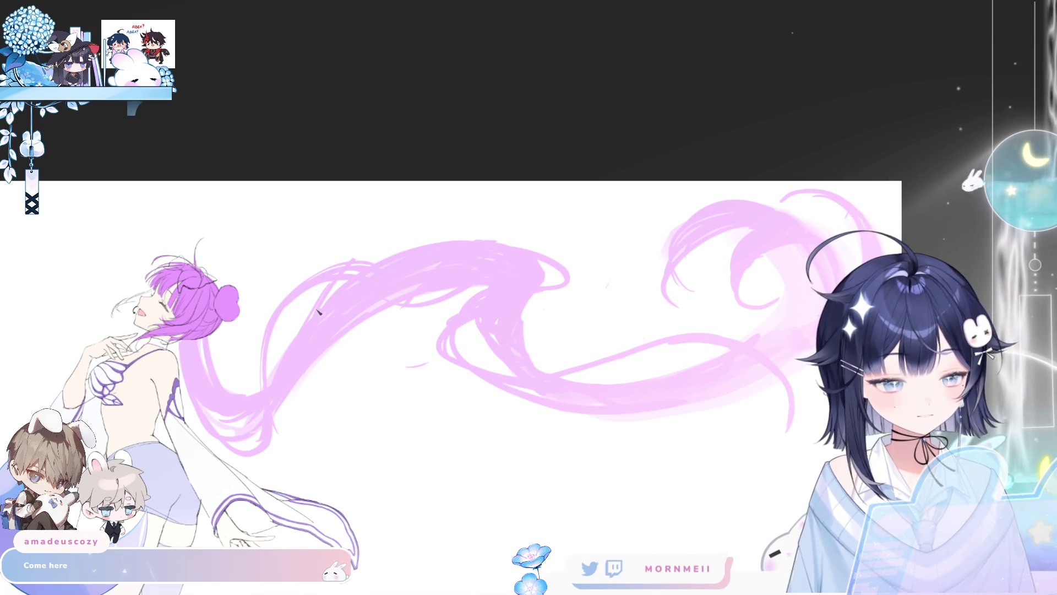
left_click_drag(484, 292, 185, 479)
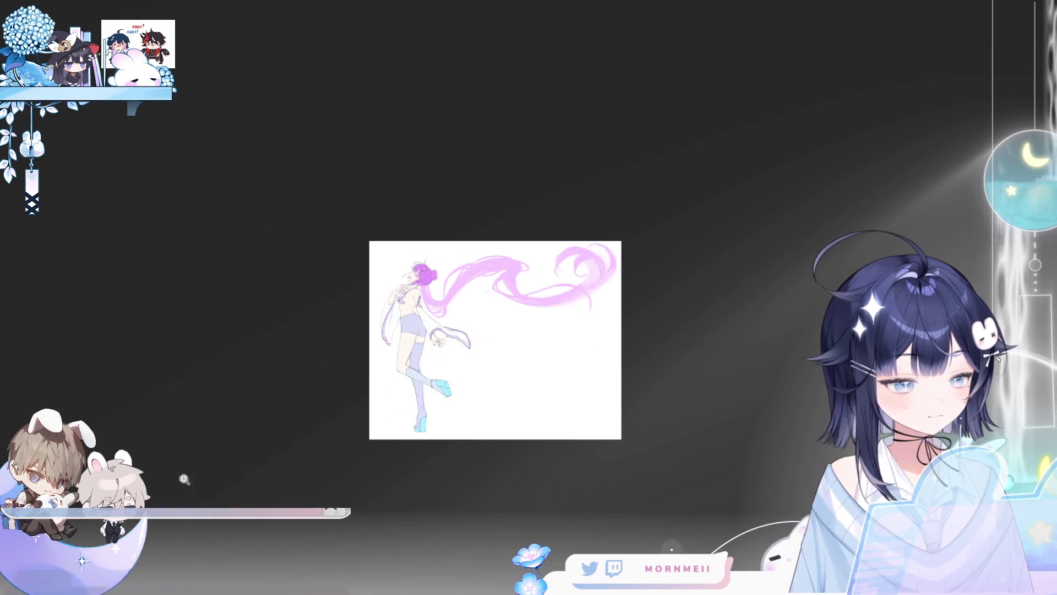
Restore the fuller pink hair strokes and compare them in mirrored and normal view.
key("m")
key("m")
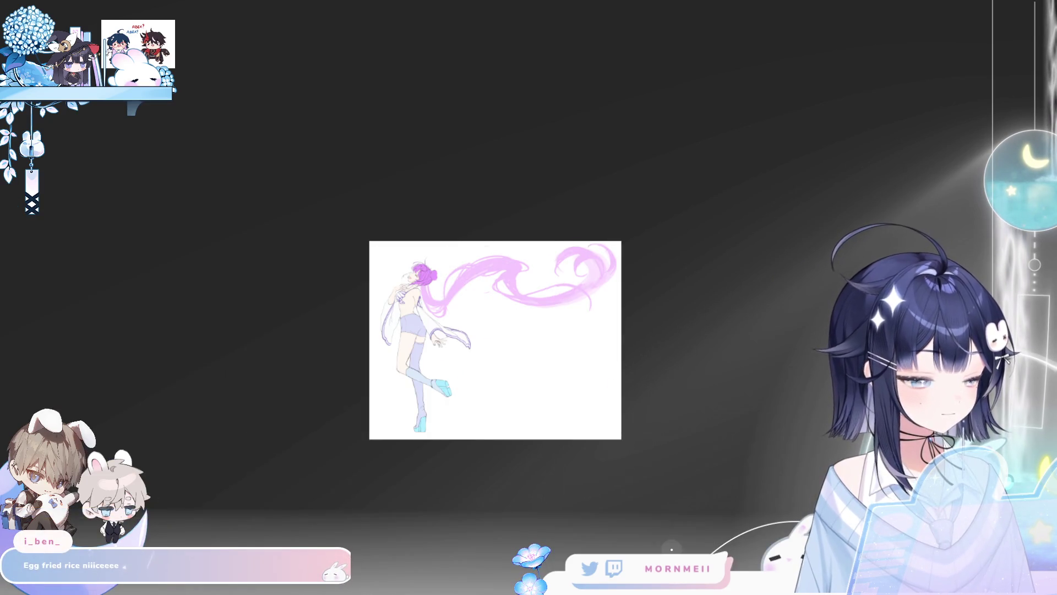
key("ctrl+shift+z")
key("ctrl+shift+z")
key("m")
key("m")
key("1")
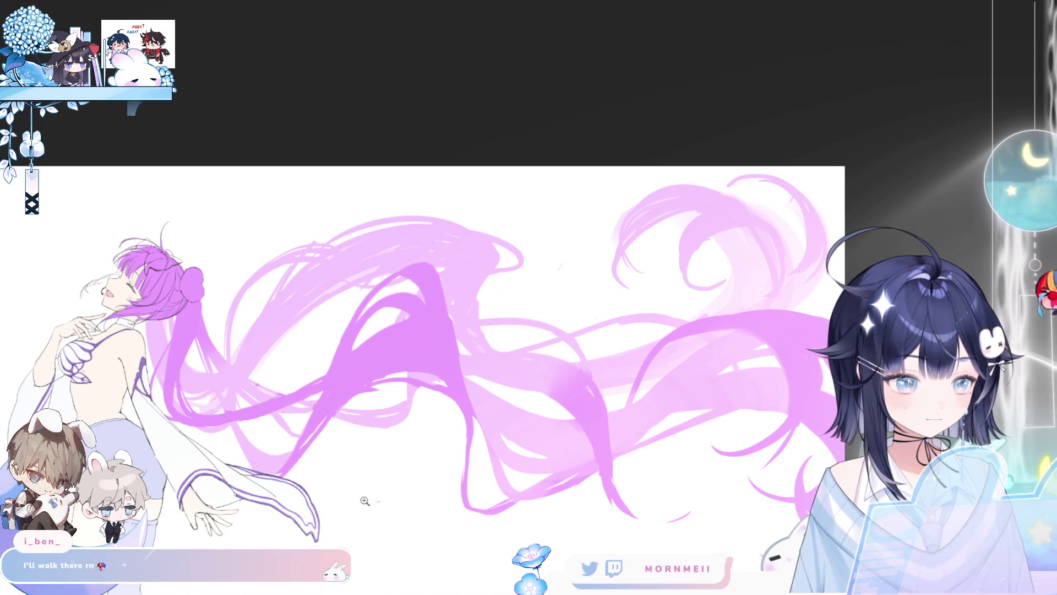
key("ctrl+0")
key("m")
key("m")
key("ctrl+z")
key("ctrl+y")
left_click_drag(664, 280, 487, 451)
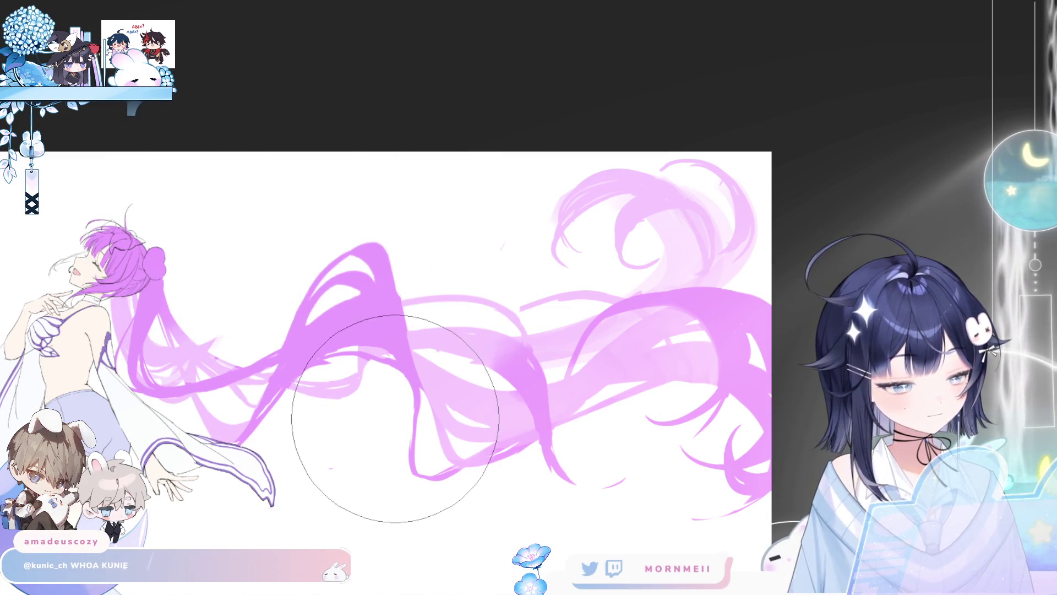
Try several thin pink arc and loop strokes over the hair, undoing the trials.
left_click_drag(209, 349, 331, 235)
key("ctrl+z")
key("ctrl+z")
mouse_move(196, 344)
left_mouse_down()
mouse_move(314, 223)
mouse_move(413, 223)
mouse_move(273, 255)
mouse_move(410, 236)
left_mouse_up()
key("ctrl+z")
key("ctrl+z")
key("ctrl+z")
mouse_move(209, 359)
left_mouse_down()
mouse_move(364, 231)
mouse_move(461, 287)
left_mouse_up()
left_click_drag(392, 272, 465, 292)
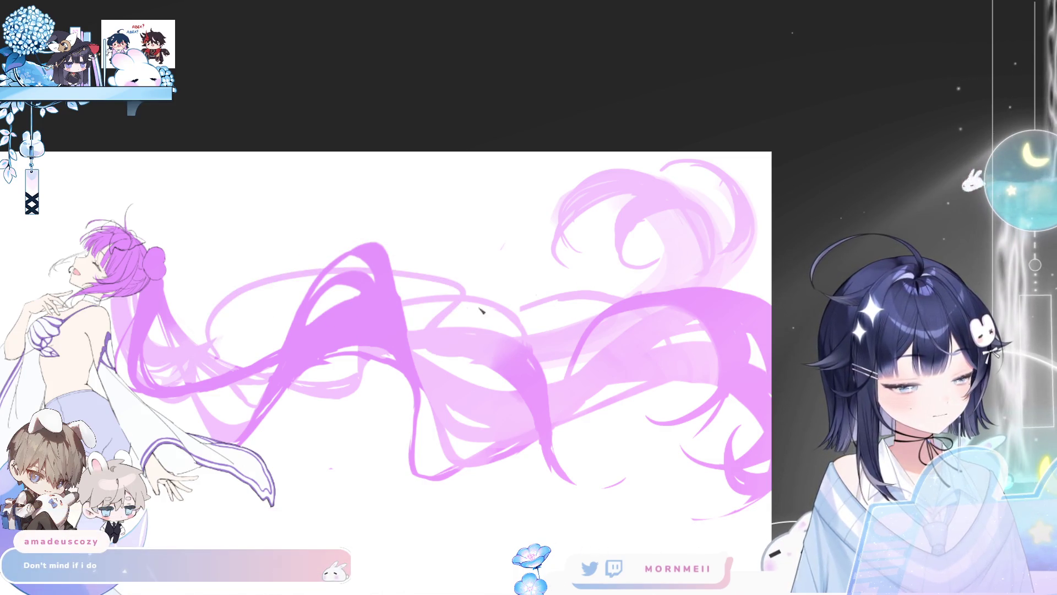
key("ctrl+z")
Draw the final thin arc from the twin-tail toward the right loop, hiding the magenta mass.
mouse_move(209, 339)
left_mouse_down()
mouse_move(420, 264)
mouse_move(504, 298)
mouse_move(528, 268)
mouse_move(405, 316)
left_mouse_up()
key("ctrl+z")
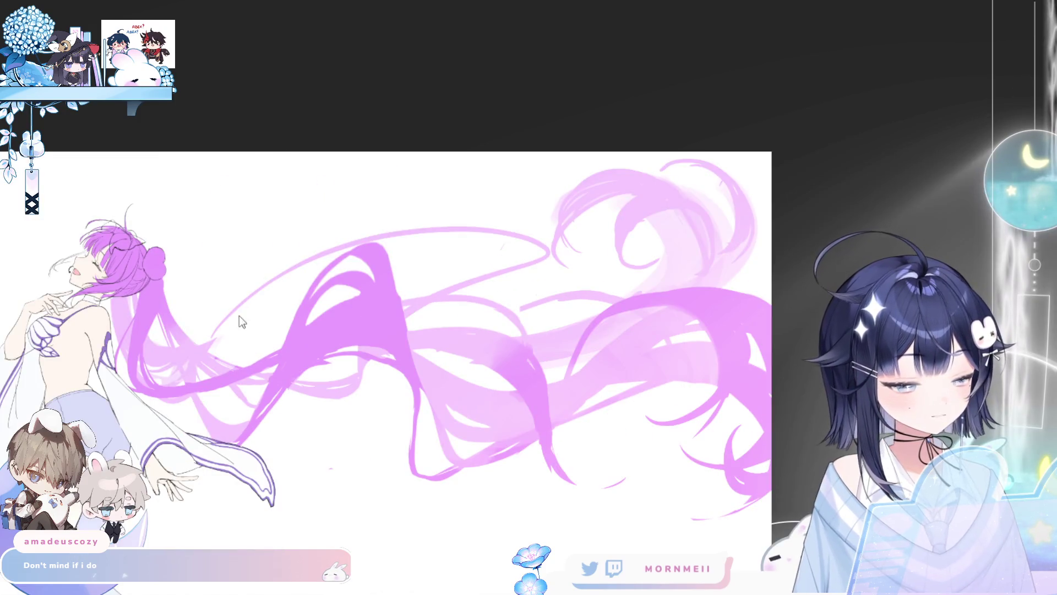
key("ctrl+z")
key("ctrl+z")
mouse_move(231, 329)
left_mouse_down()
mouse_move(420, 228)
mouse_move(432, 324)
left_mouse_up()
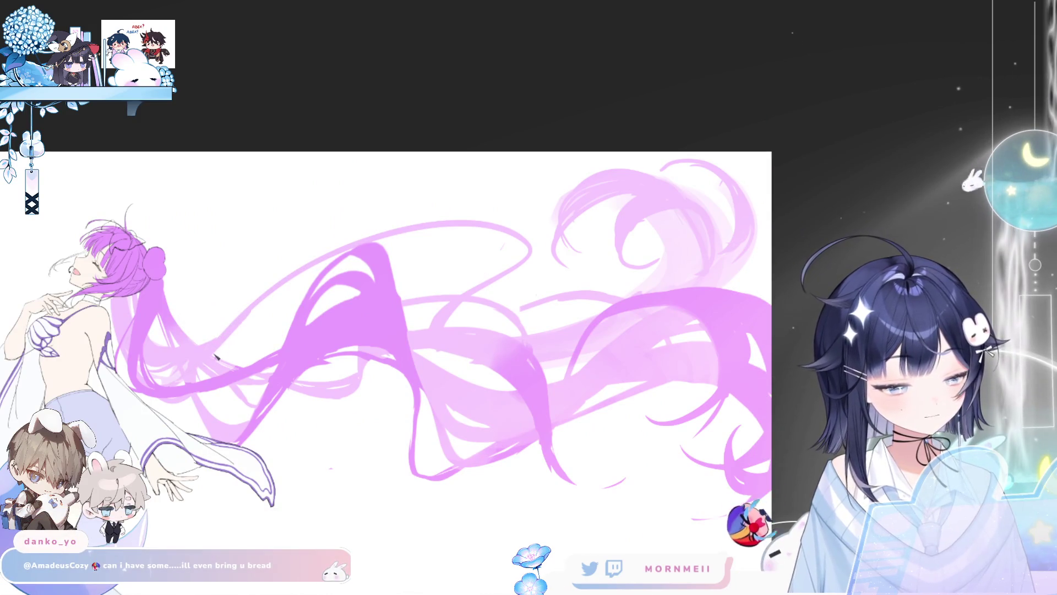
key("ctrl+z")
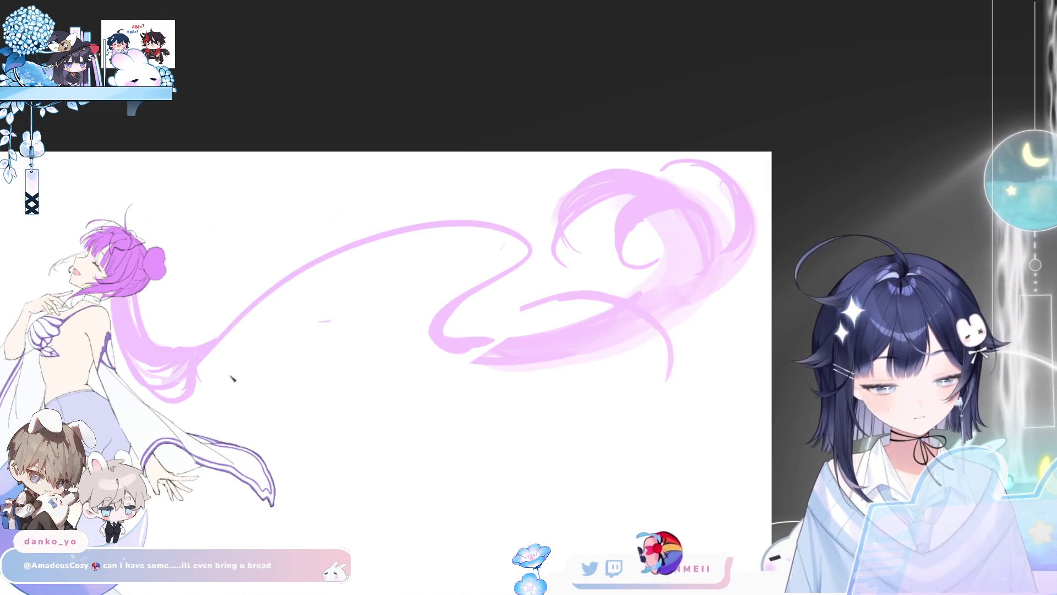
left_click_drag(459, 348, 516, 350)
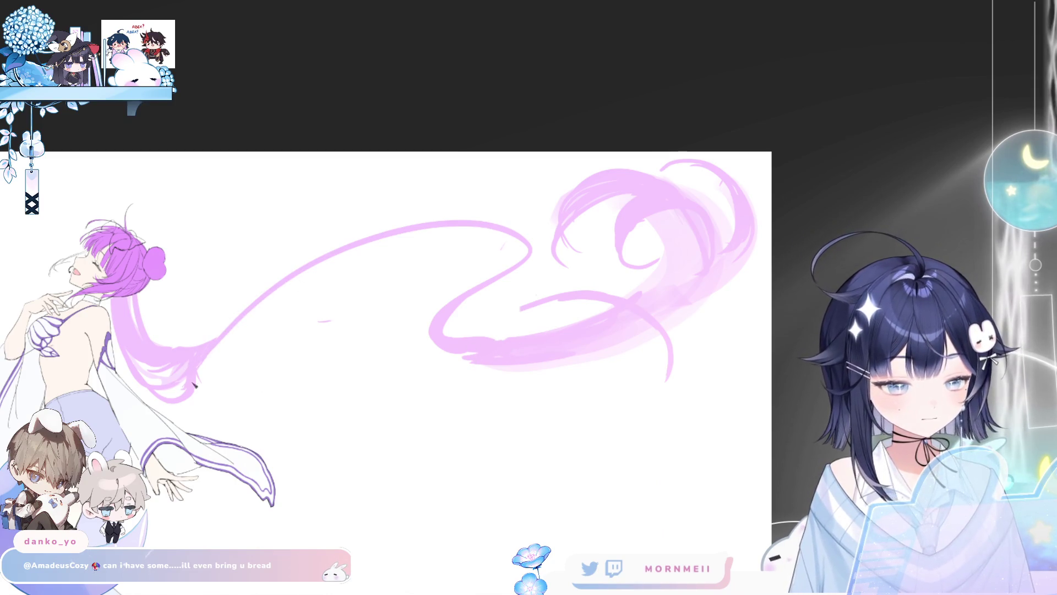
left_click_drag(203, 383, 297, 275)
left_click_drag(220, 335, 355, 242)
left_click_drag(250, 311, 495, 199)
key("ctrl+z")
mouse_move(217, 336)
left_mouse_down()
mouse_move(526, 219)
mouse_move(449, 215)
mouse_move(308, 269)
left_mouse_up()
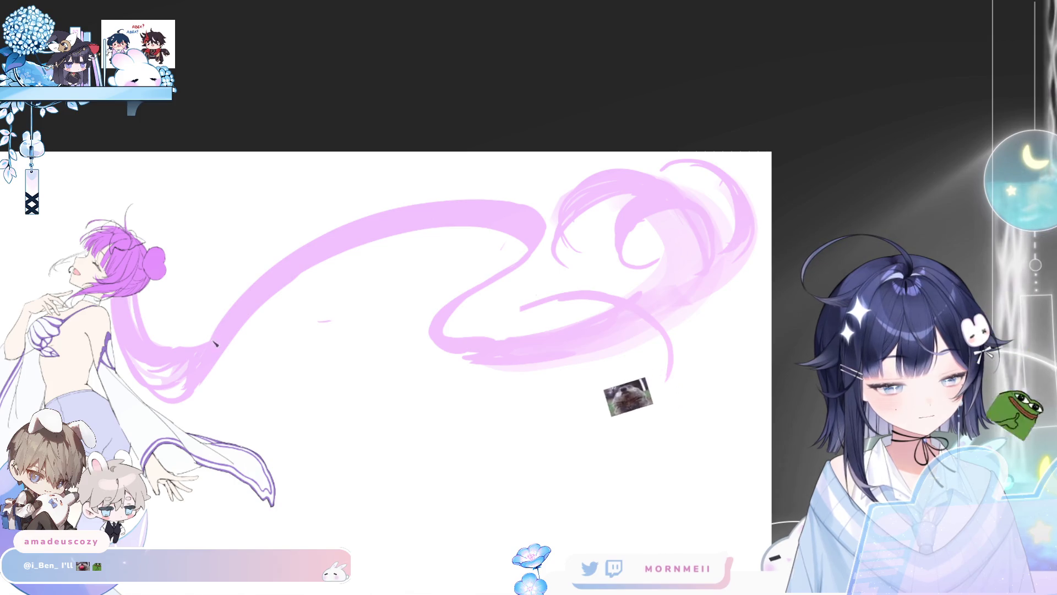
left_click_drag(226, 331, 542, 193)
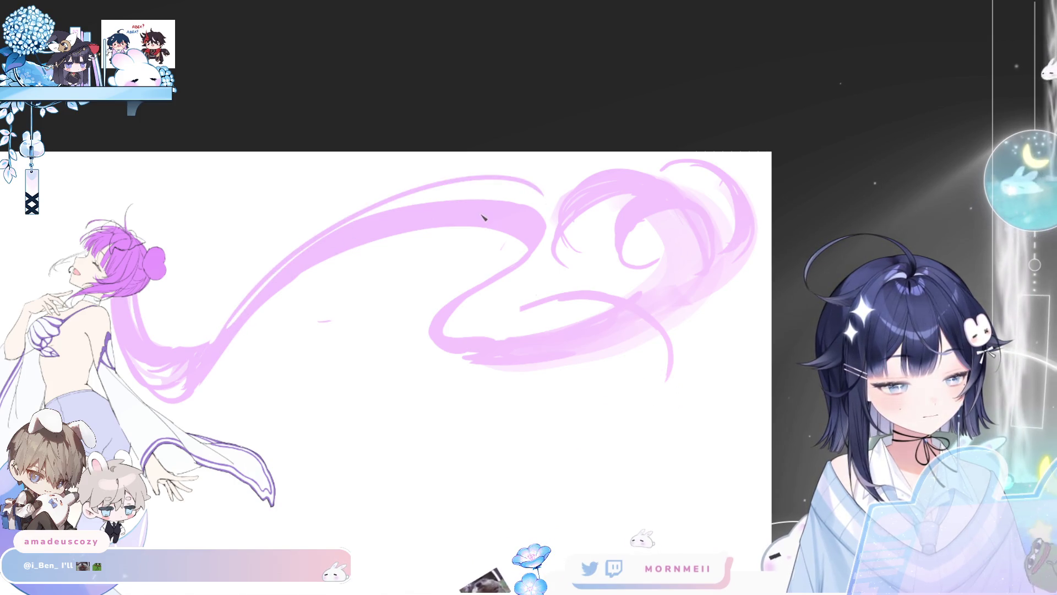
key("h")
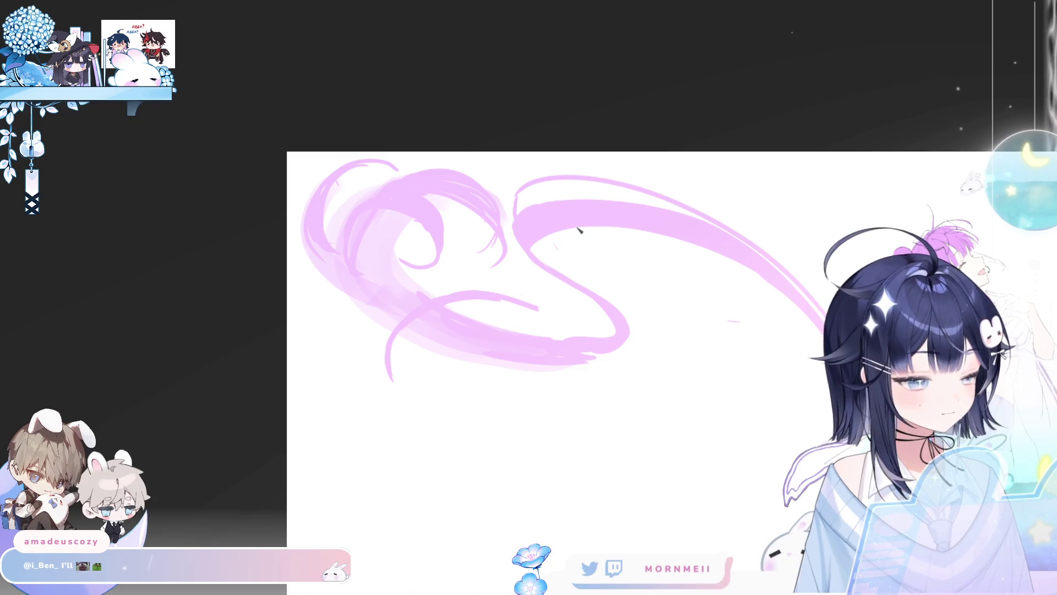
key("h")
mouse_move(465, 230)
left_mouse_down()
mouse_move(485, 255)
mouse_move(449, 317)
mouse_move(473, 330)
mouse_move(521, 307)
left_mouse_up()
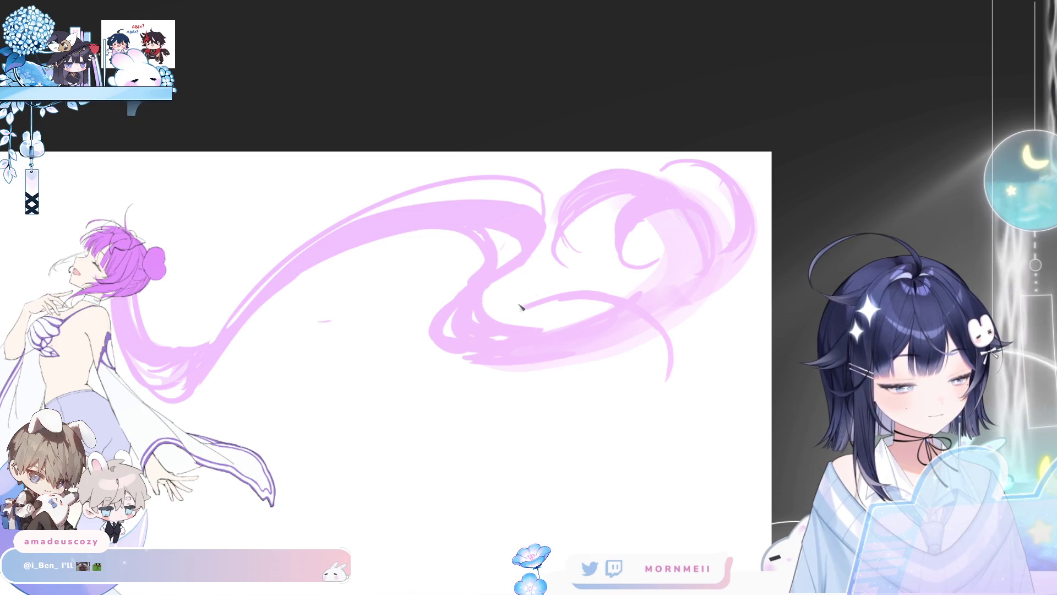
key("ctrl+0")
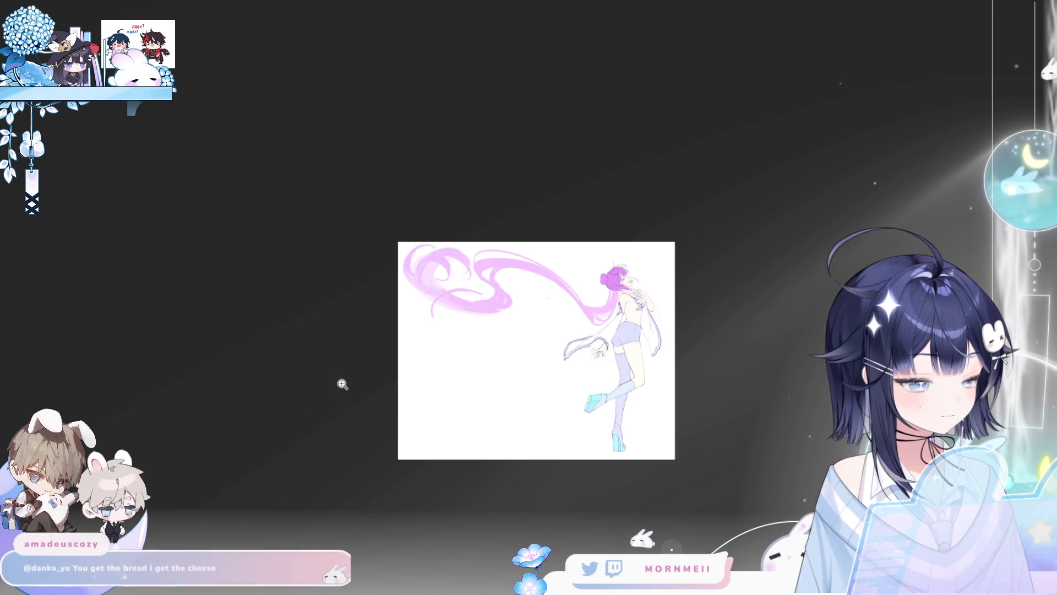
left_click(523, 297)
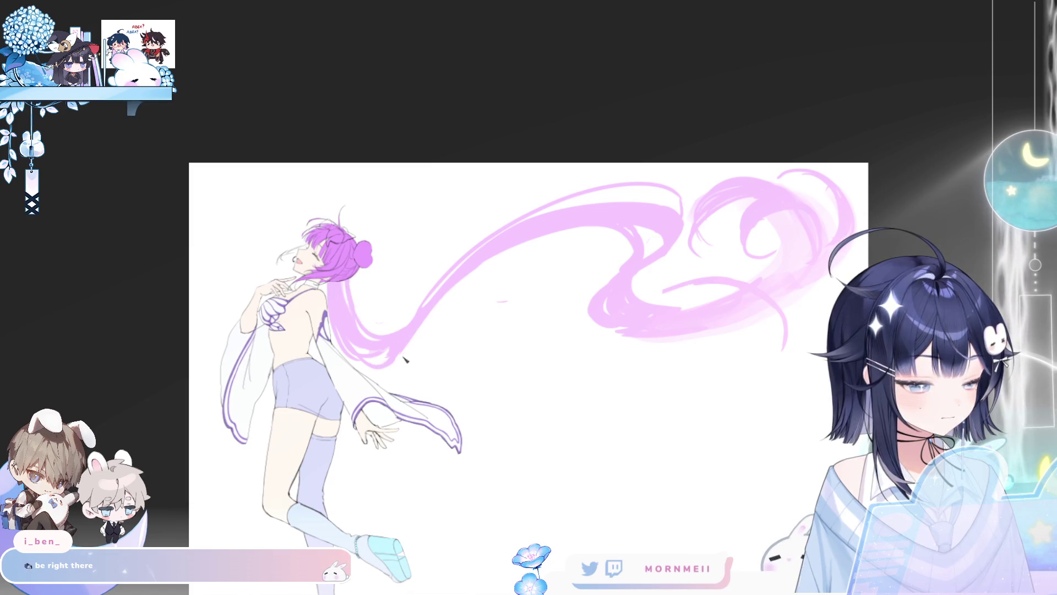
left_click_drag(408, 356, 573, 191)
key("ctrl+z")
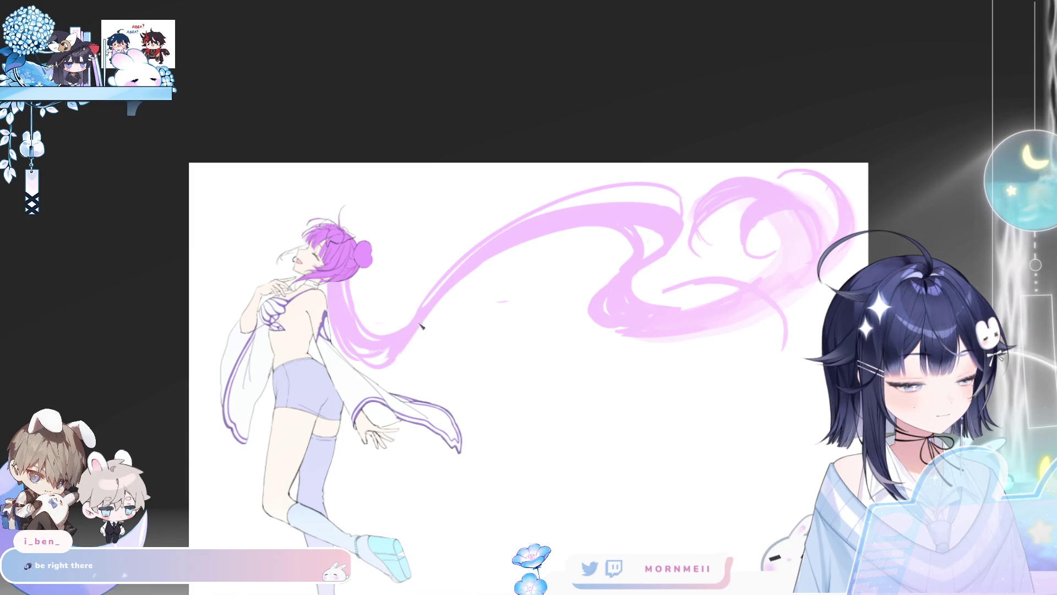
key("h")
key("h")
mouse_move(572, 332)
left_mouse_down()
mouse_move(603, 305)
mouse_move(560, 323)
mouse_move(645, 336)
left_mouse_up()
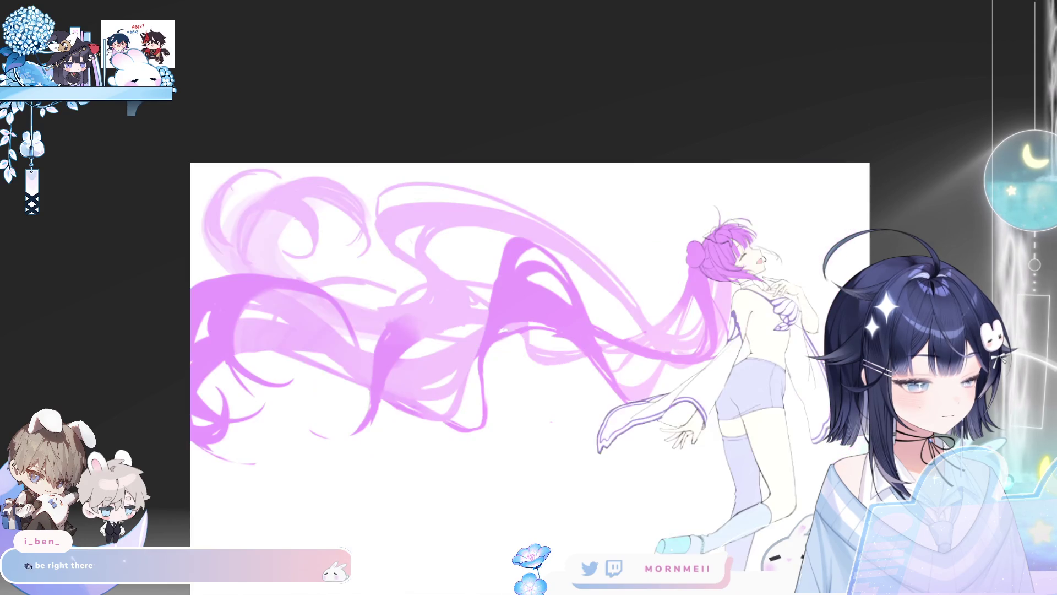
key("h")
key("ctrl+minus")
key("ctrl+minus")
key("ctrl+minus")
left_click_drag(633, 401, 354, 306)
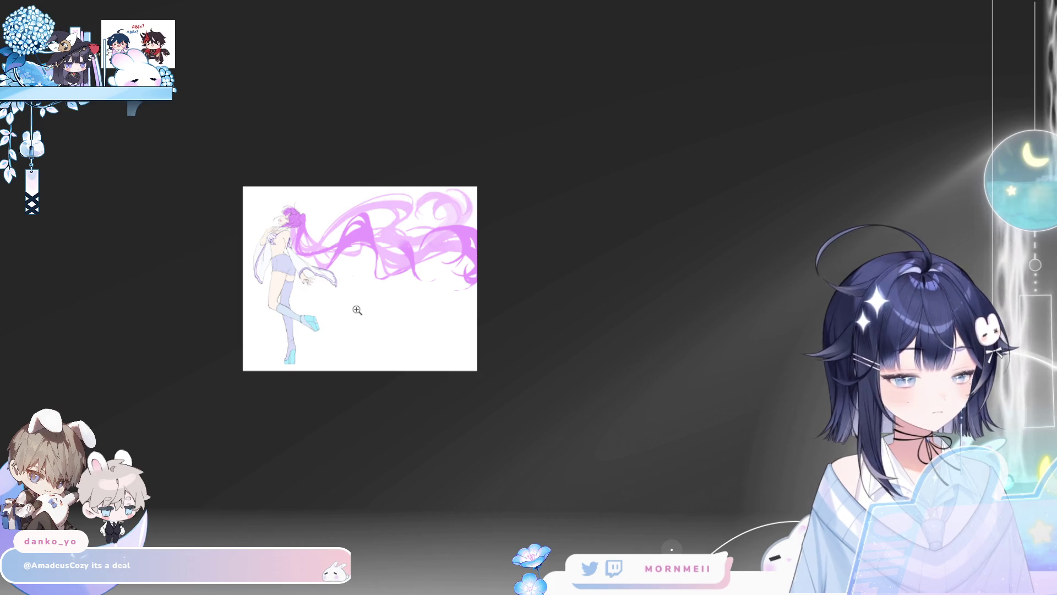
left_click(371, 180)
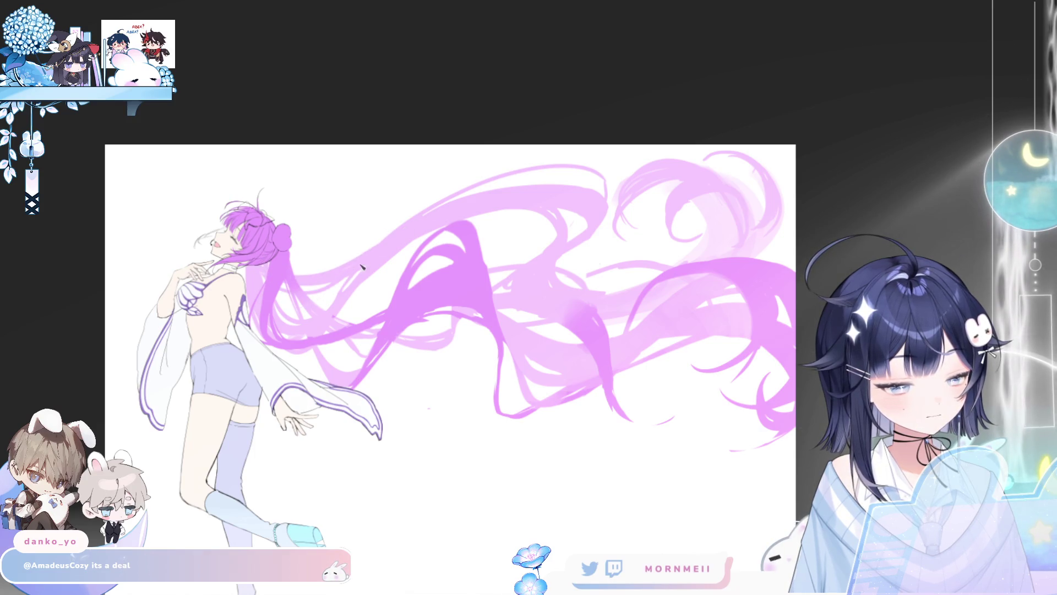
key("h")
key("h")
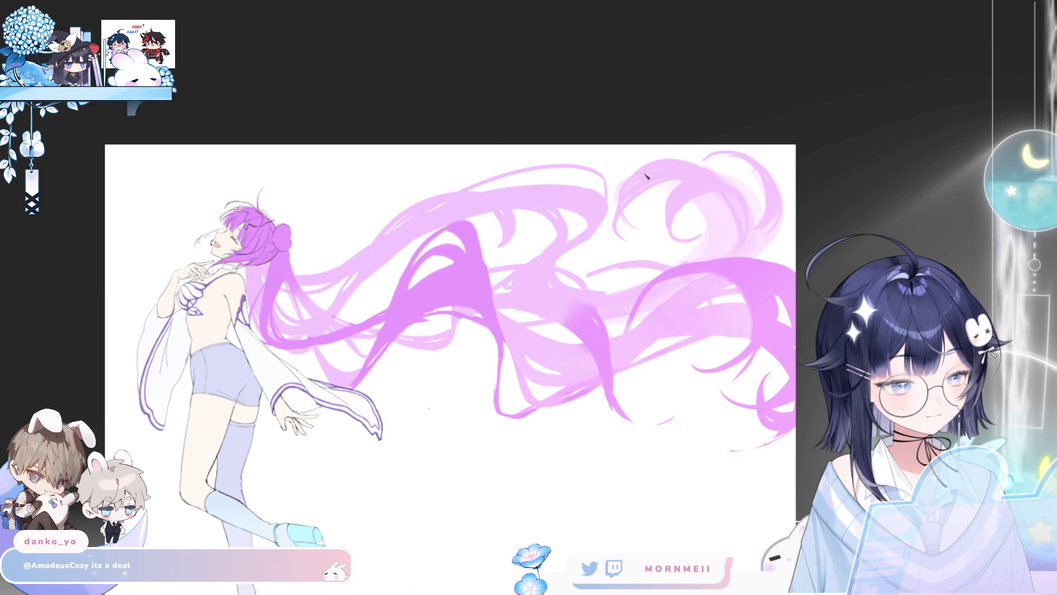
key("h")
key("h")
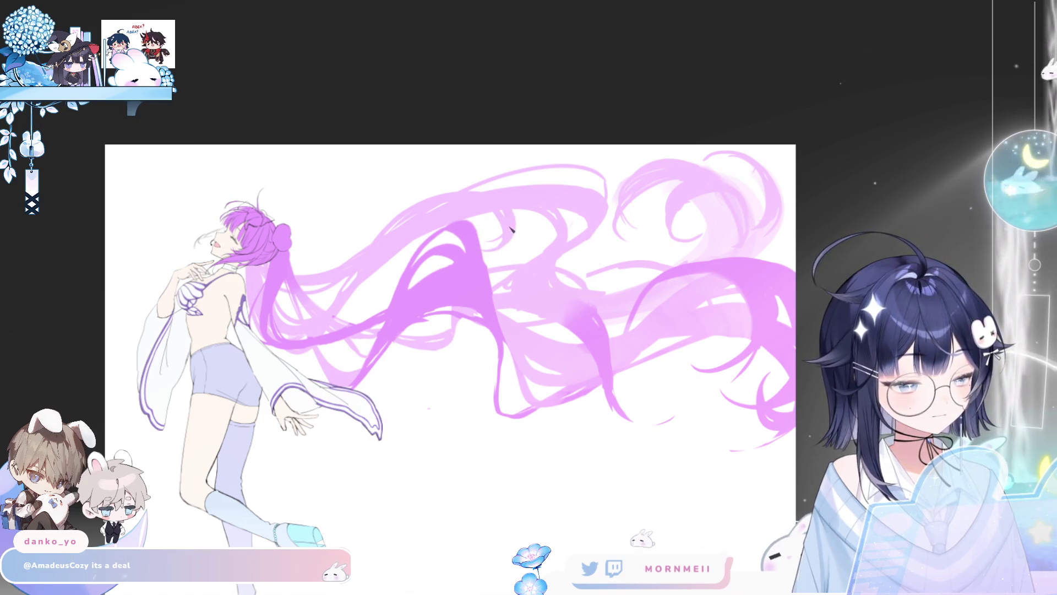
key("h")
key("h")
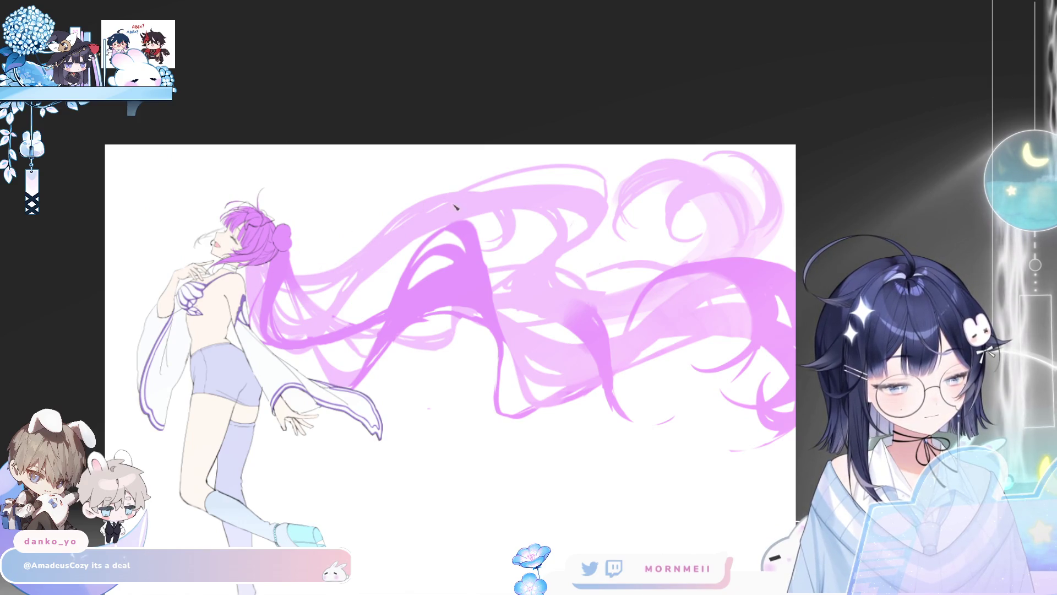
scroll(454, 206, "down", 5)
key("h")
key("h")
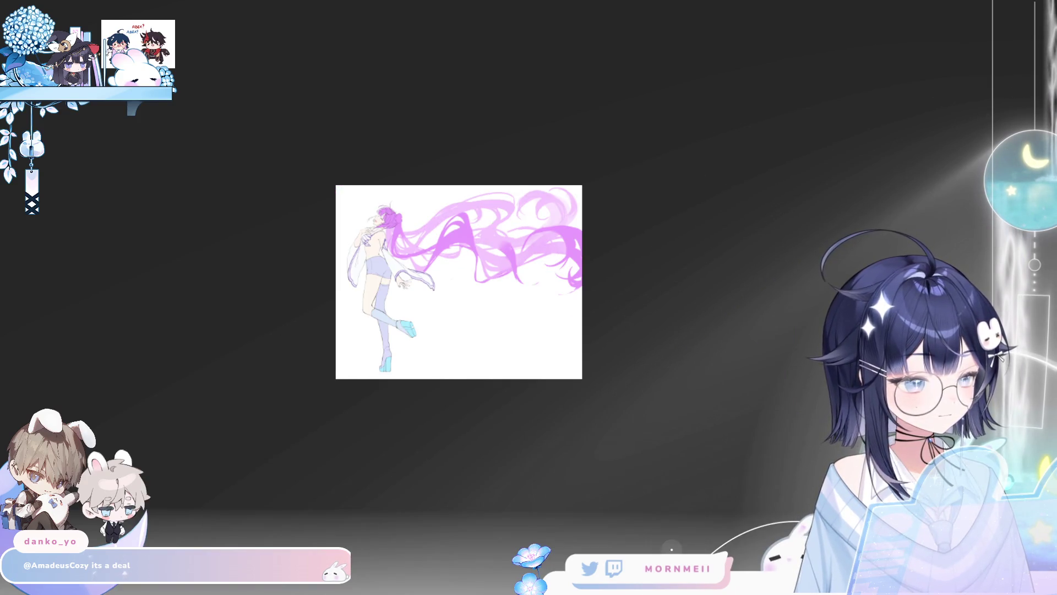
Paint a second bun beside the existing hair bun to make a double bun.
scroll(461, 502, "up", 5)
key("h")
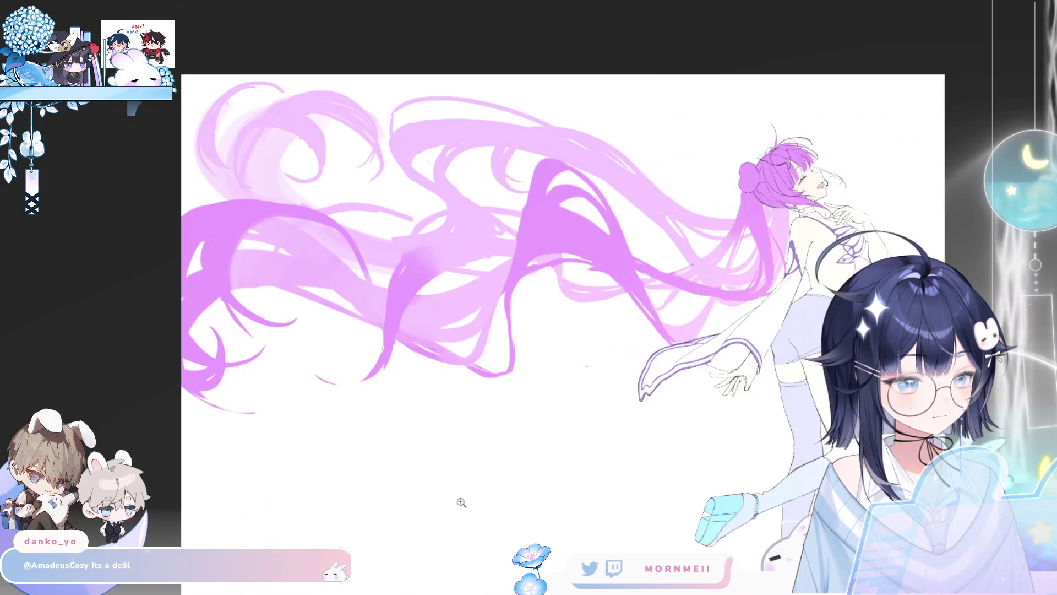
key("h")
scroll(365, 207, "up", 3)
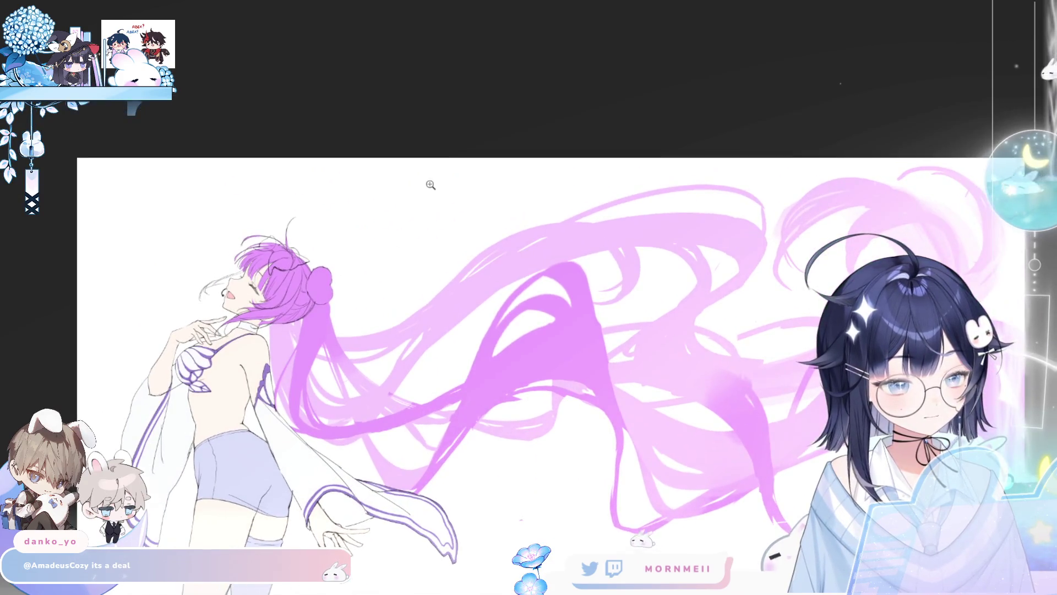
scroll(339, 321, "up", 2)
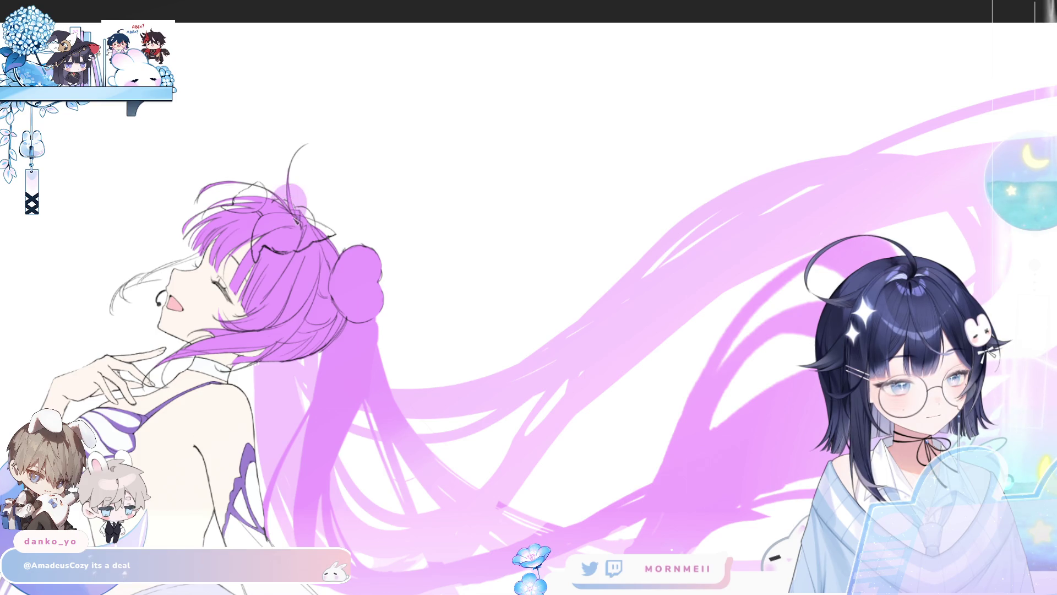
key("h")
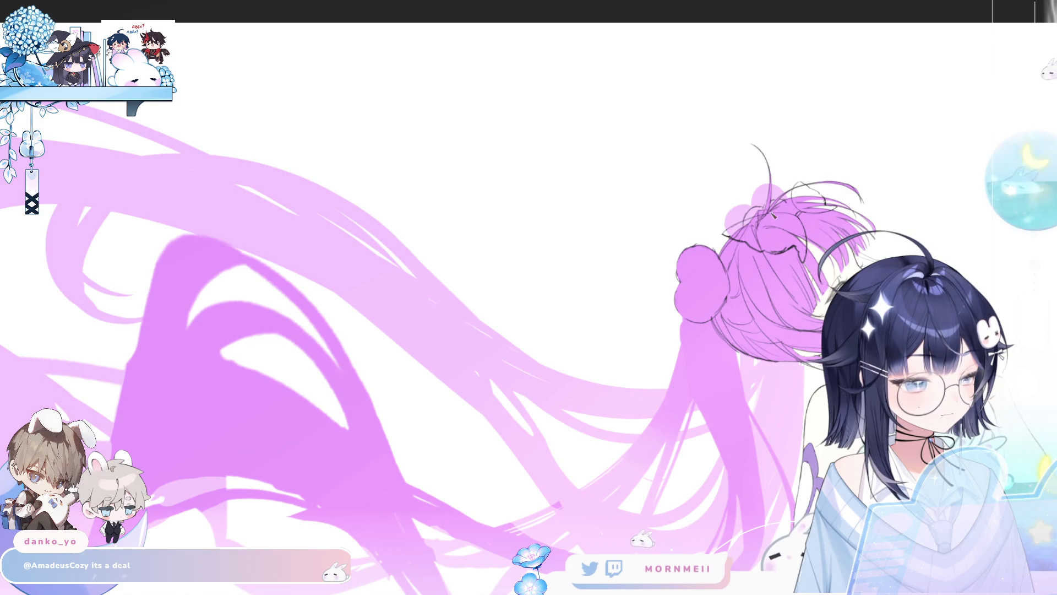
key("h")
scroll(534, 199, "down", 3)
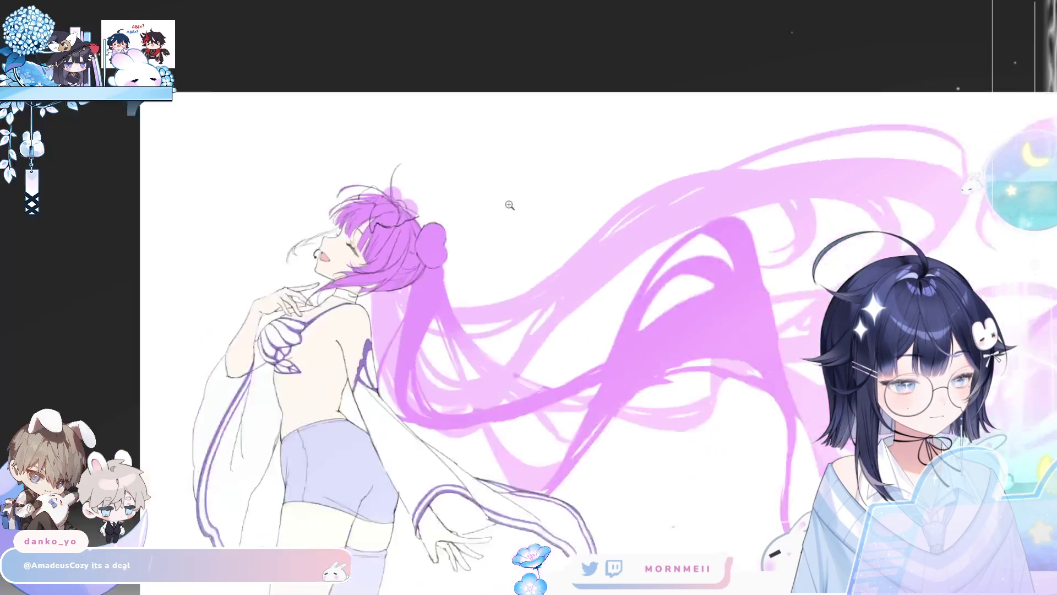
key("h")
key("h")
scroll(475, 192, "up", 4)
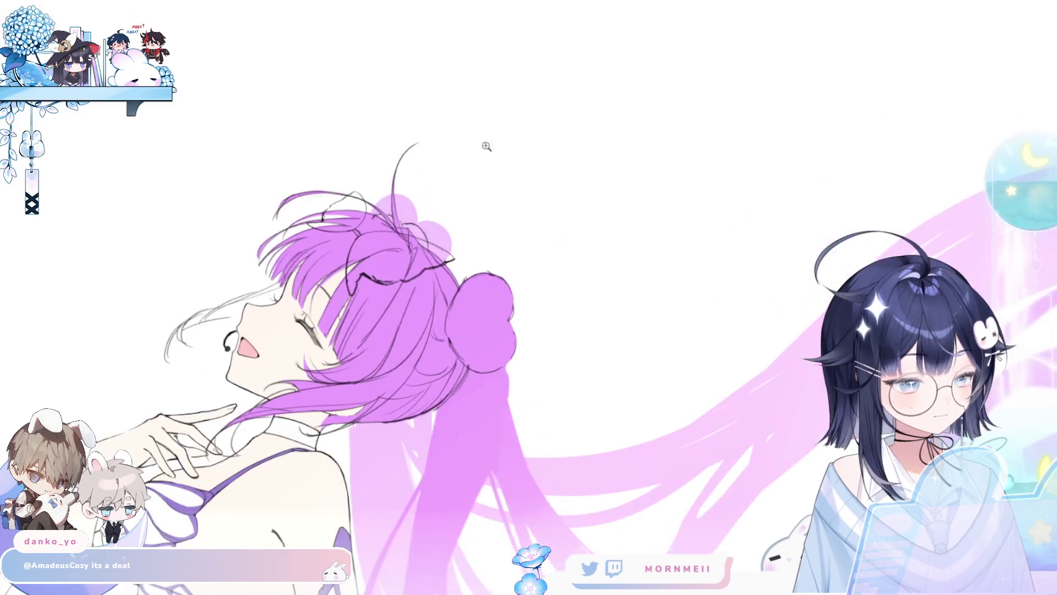
mouse_move(404, 206)
left_mouse_down()
mouse_move(416, 236)
mouse_move(435, 242)
left_mouse_up()
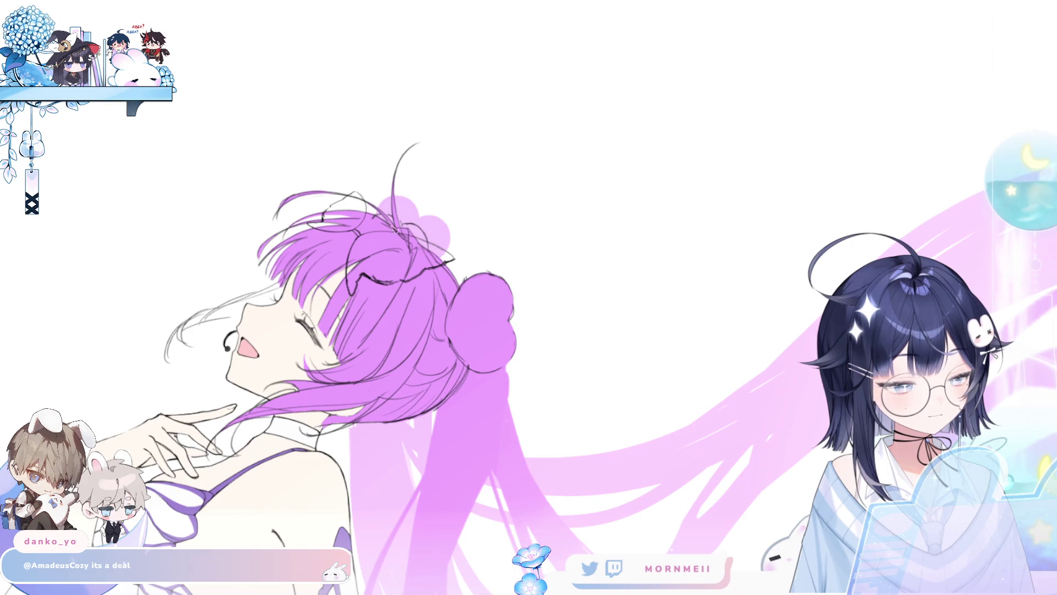
Add darker purple strokes along the bun's left edge and down the hair.
scroll(473, 200, "down", 4)
key("h")
key("h")
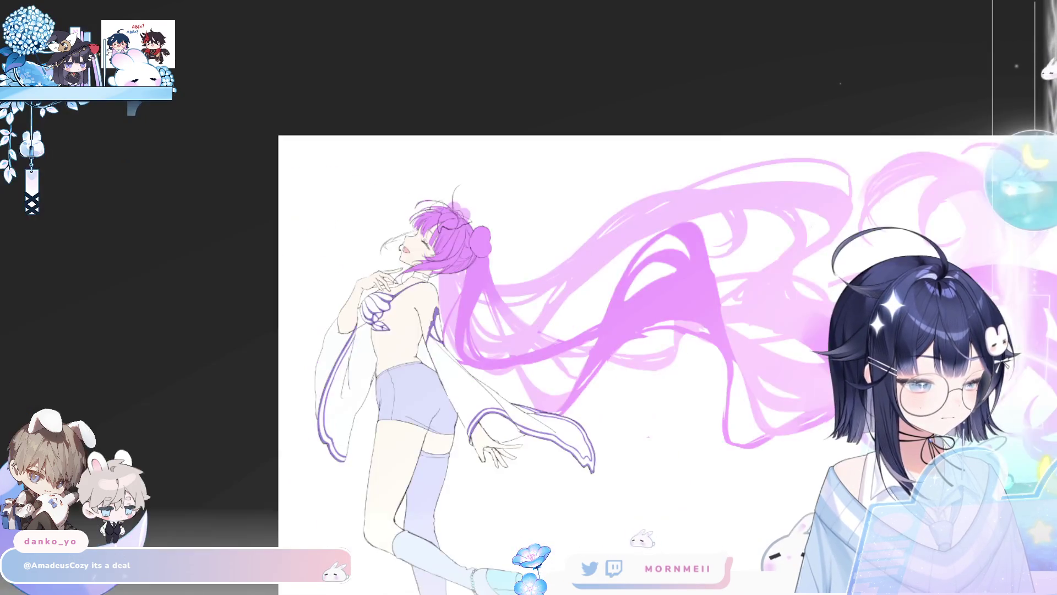
scroll(465, 210, "up", 5)
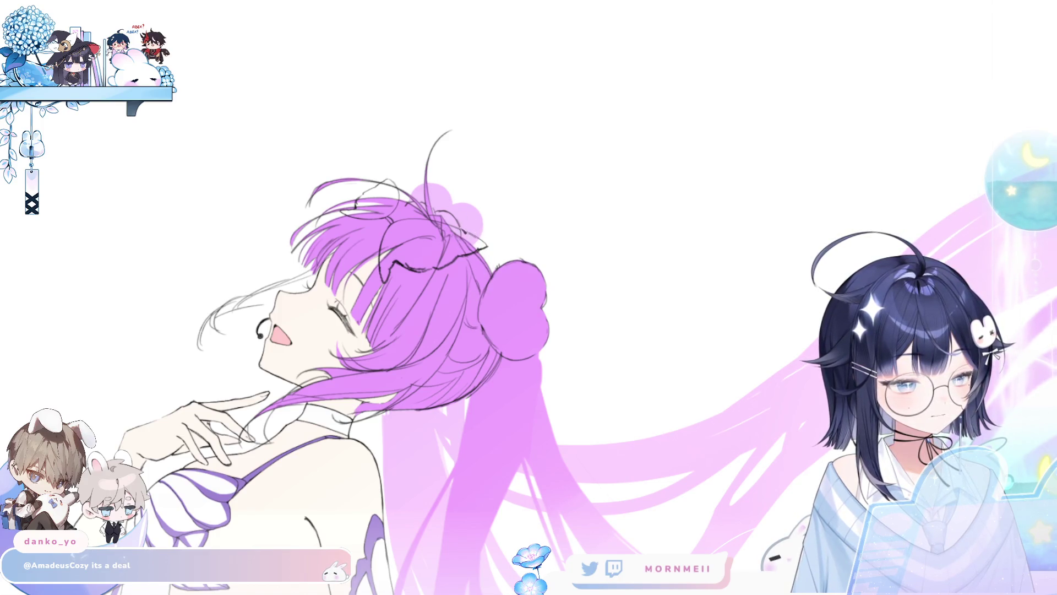
key("h")
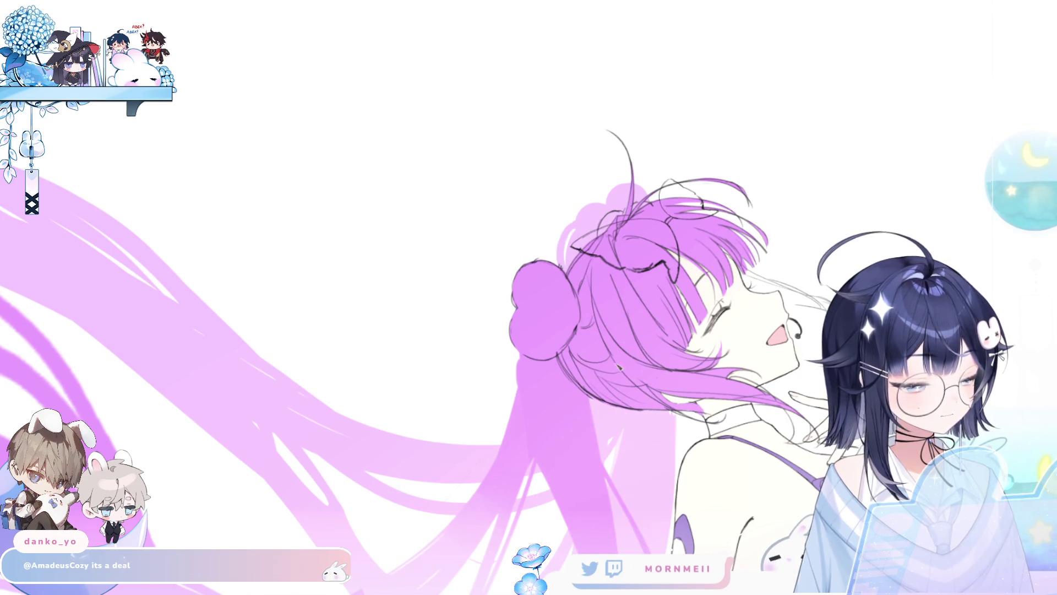
key("ctrl+0")
key("h")
left_click(363, 440)
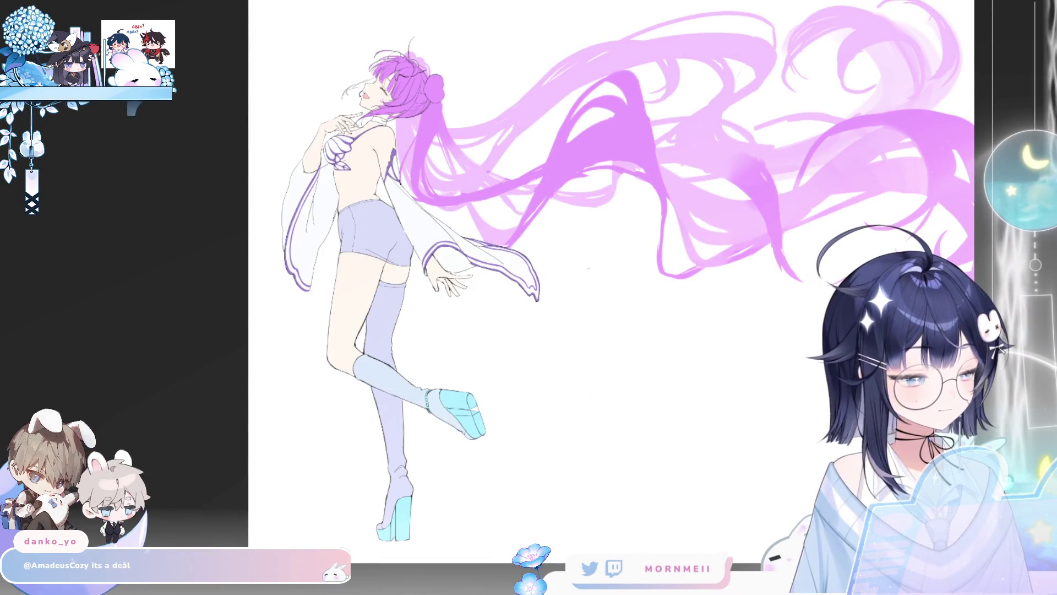
key("h")
left_click(446, 144)
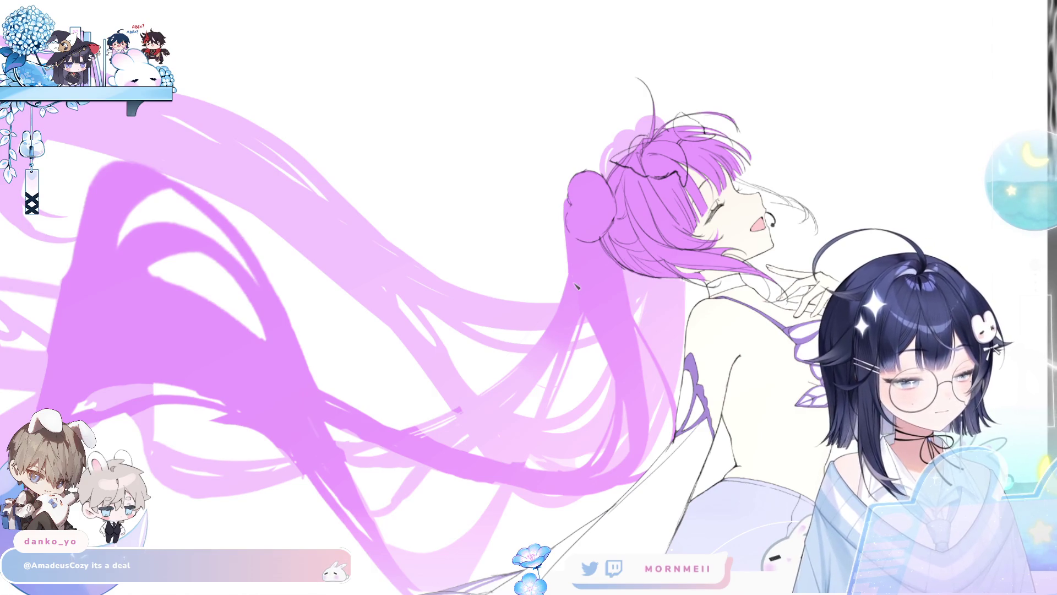
left_click_drag(571, 212, 565, 275)
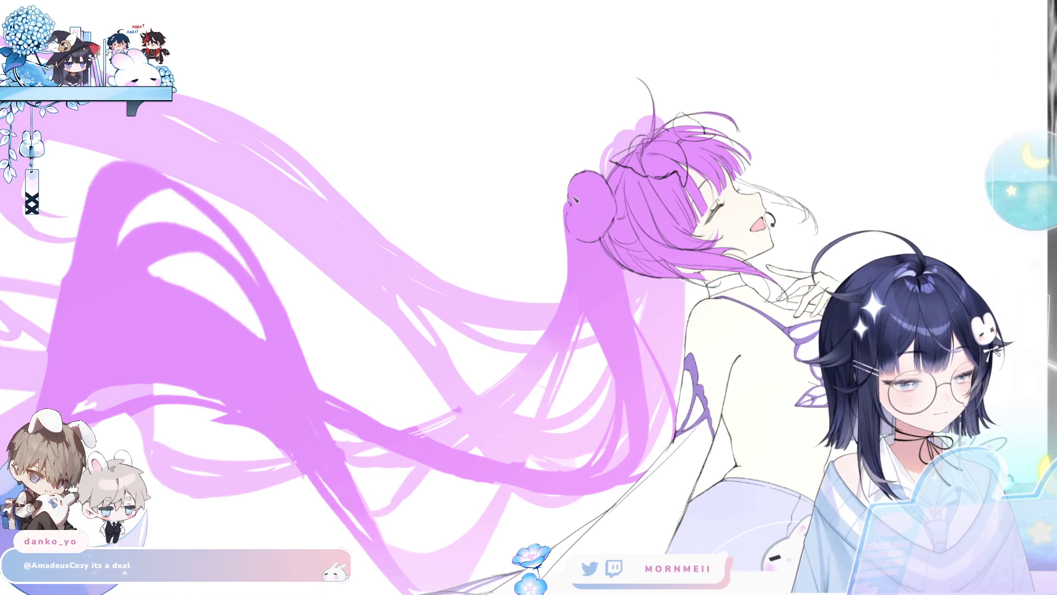
left_click_drag(563, 199, 553, 322)
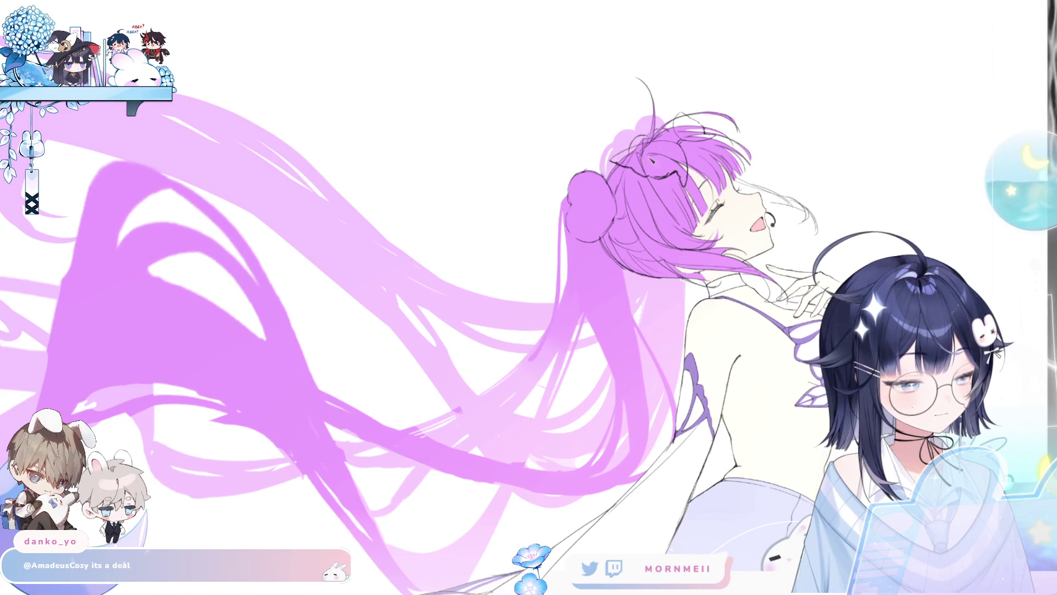
Mirror and zoom out to check the whole figure with the new purple strokes.
key("h")
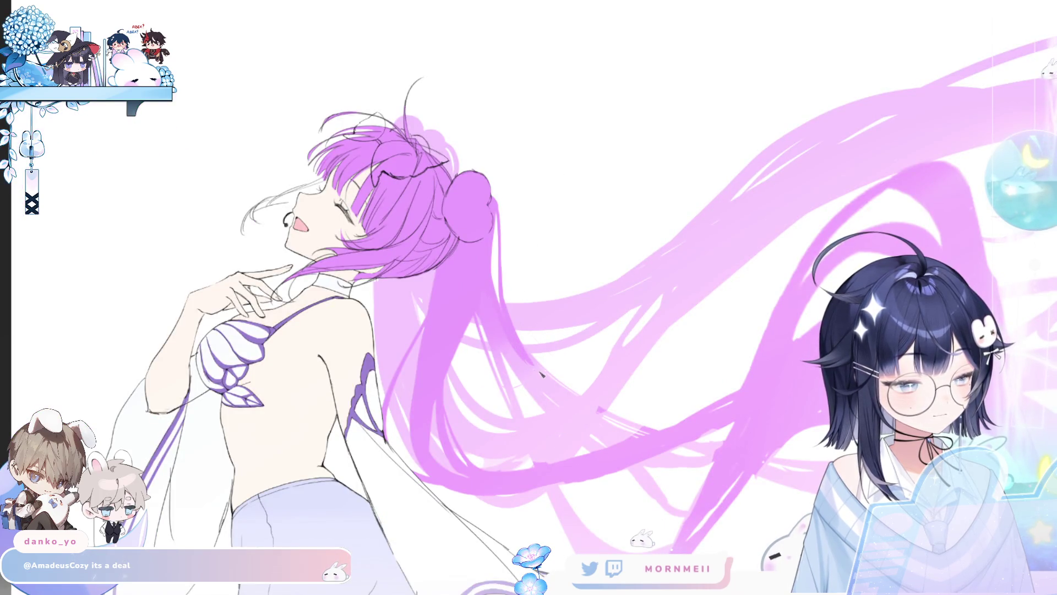
key("ctrl+minus")
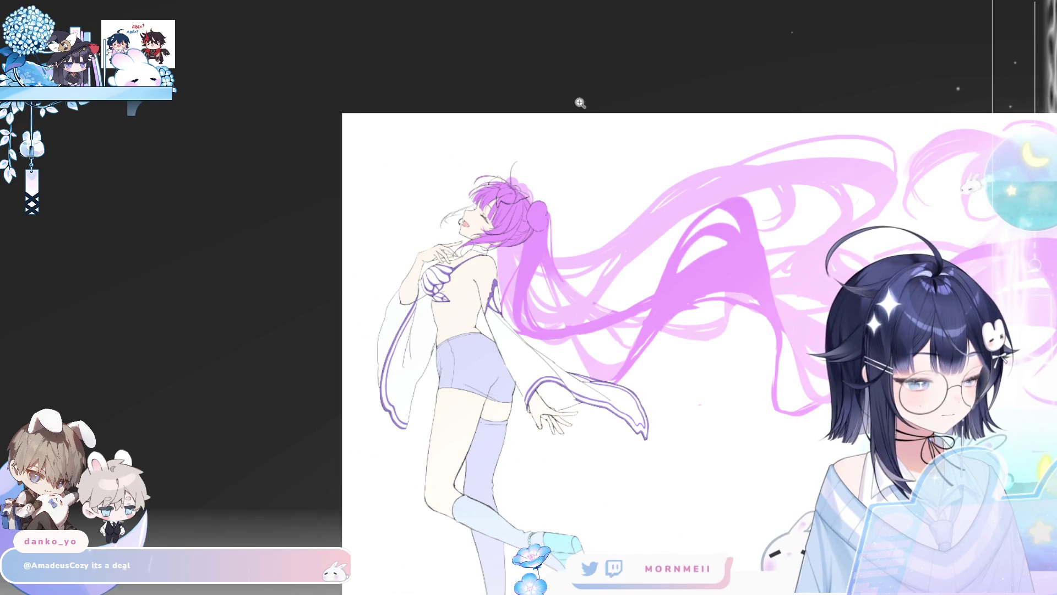
left_click(579, 265)
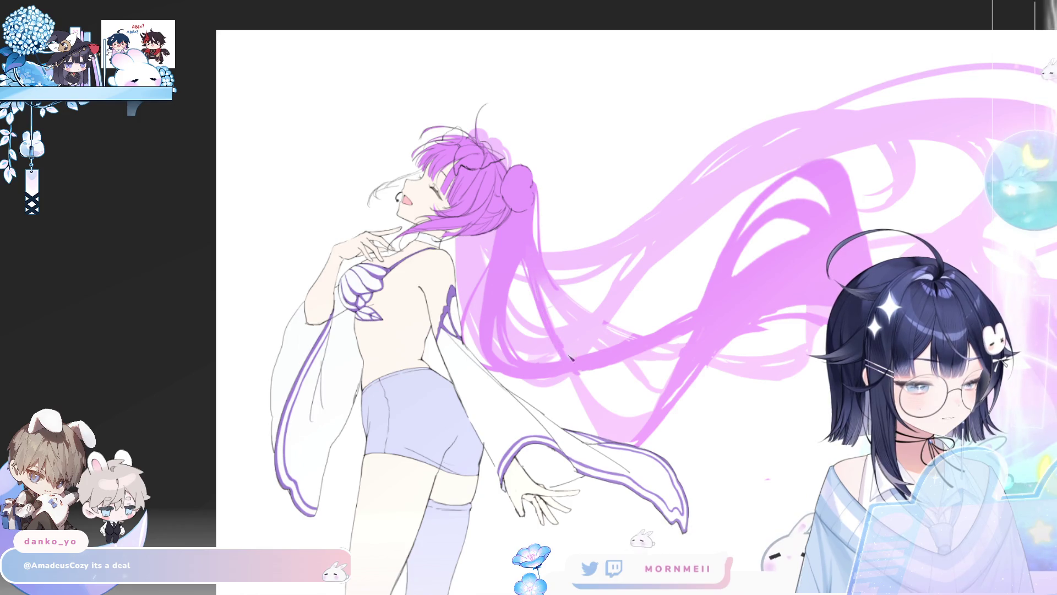
key("h")
key("ctrl+minus")
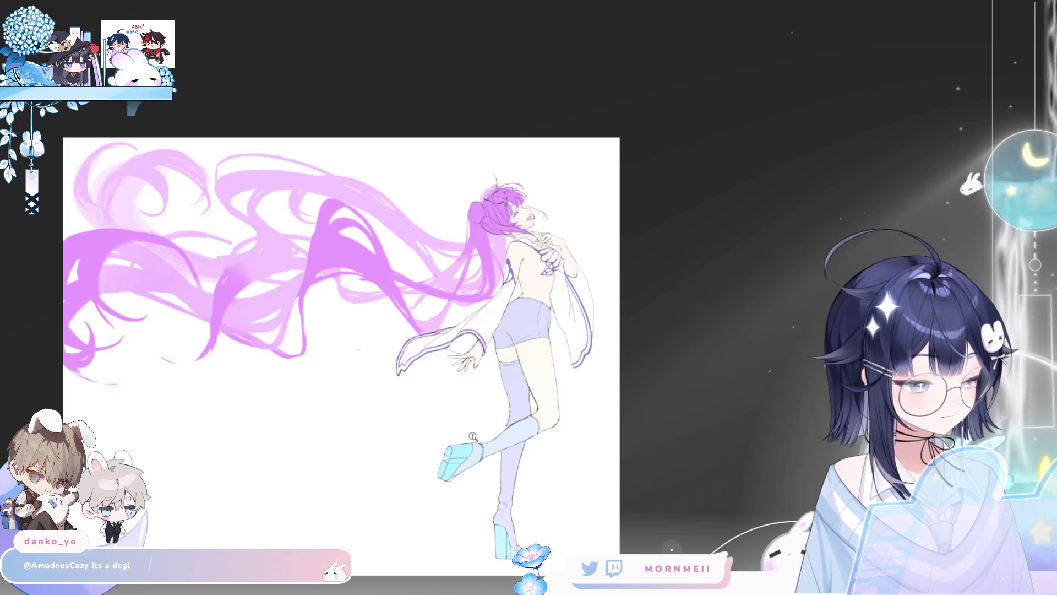
key("h")
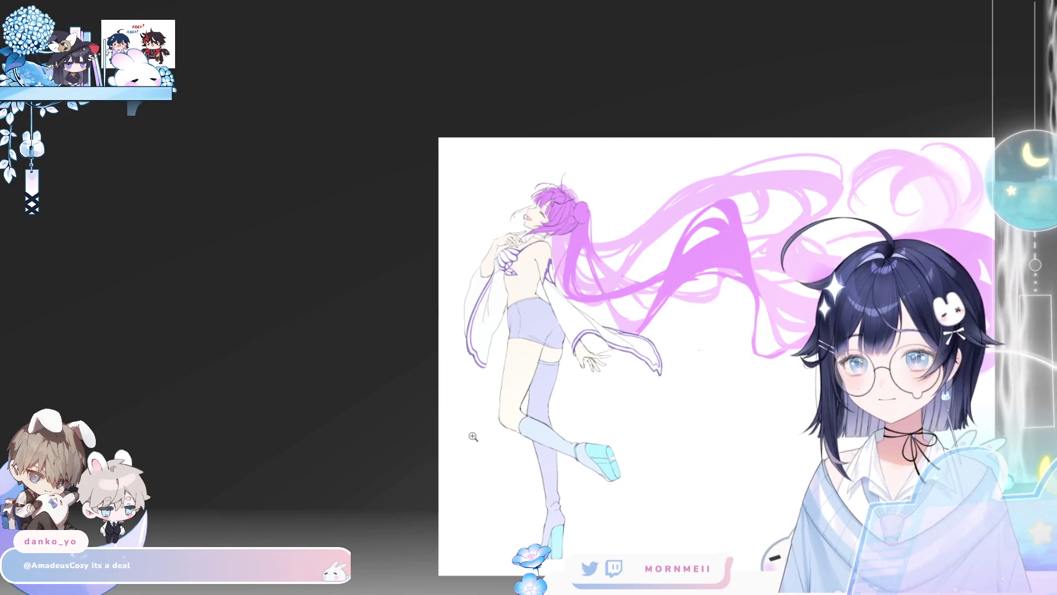
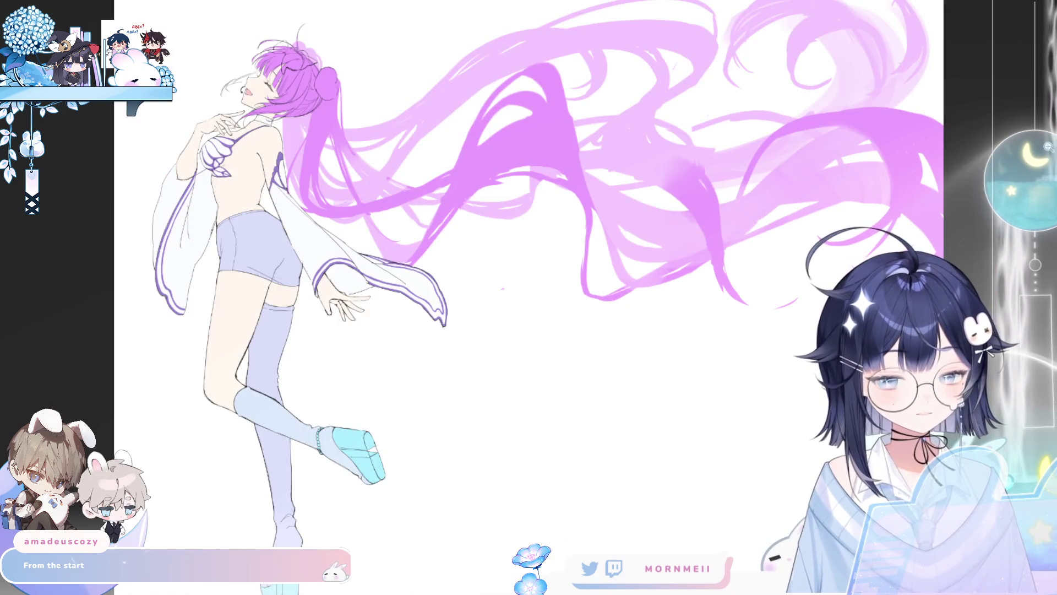
Mirror the view back and forth while panning and zooming in on the figure.
key("h")
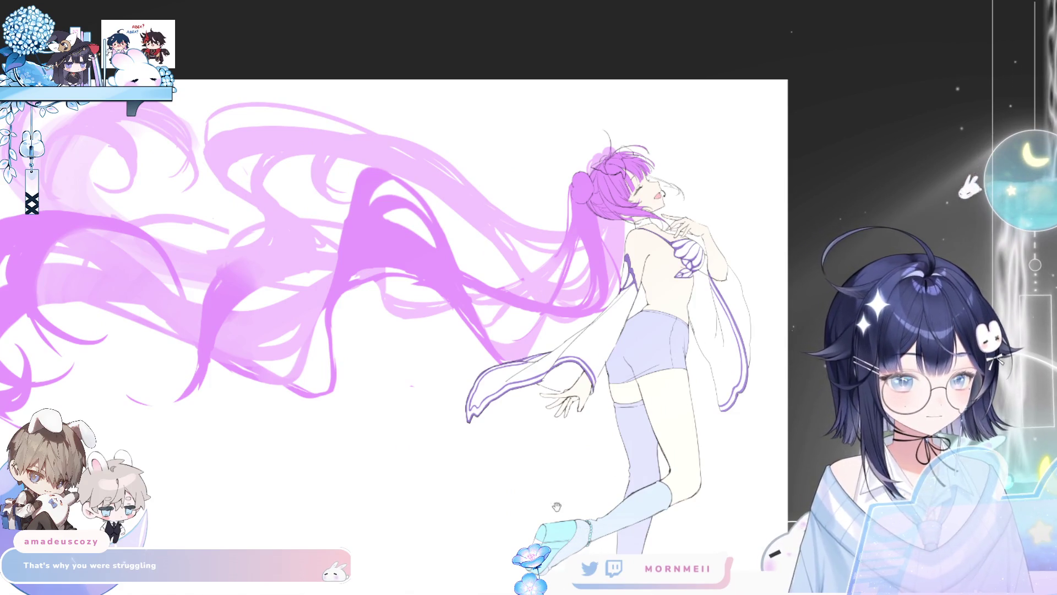
left_click_drag(556, 507, 611, 481)
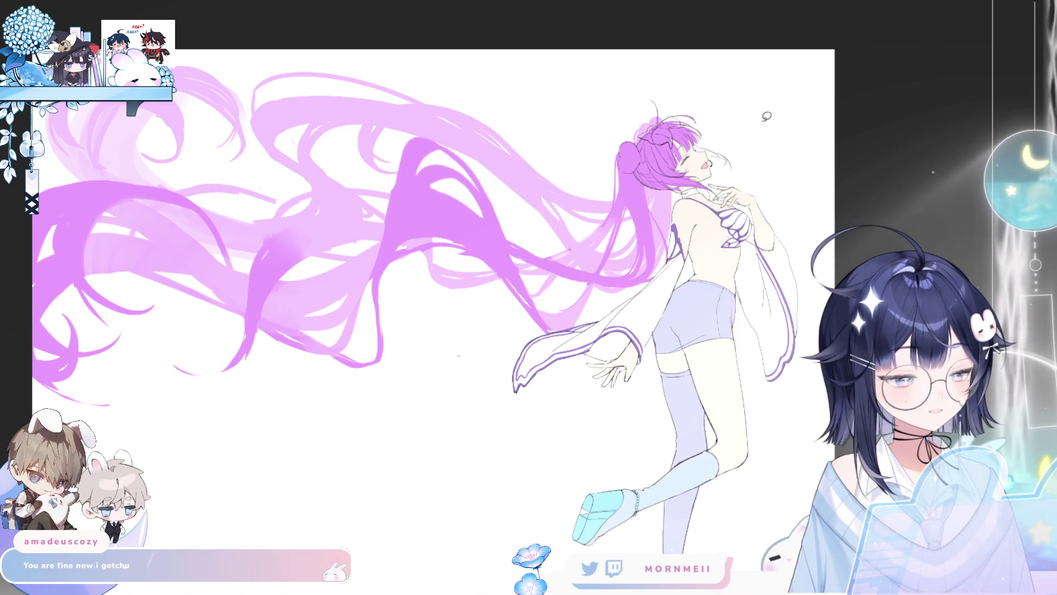
key("h")
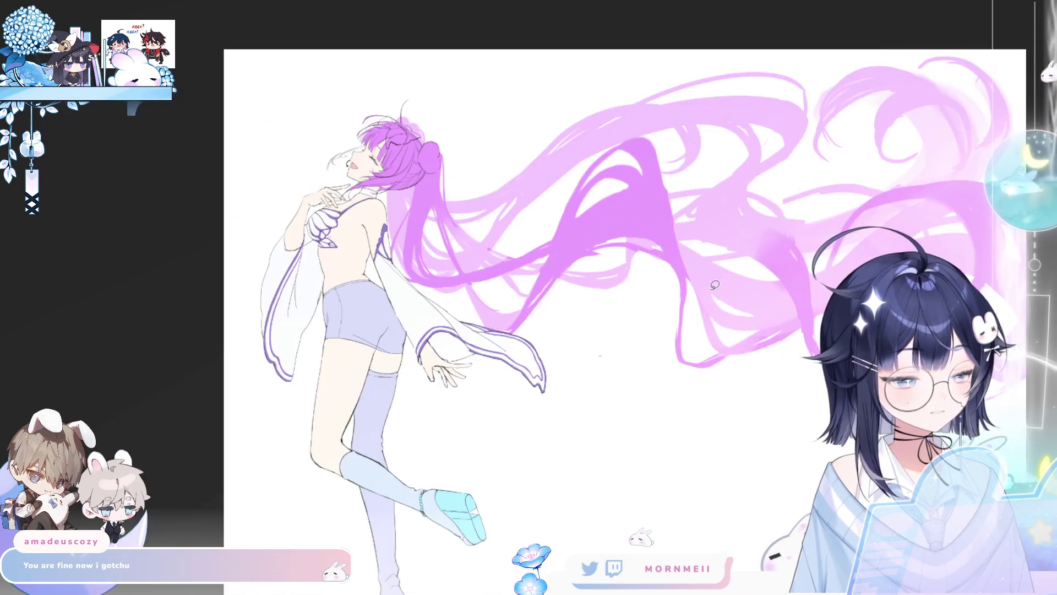
scroll(504, 197, "down", 5)
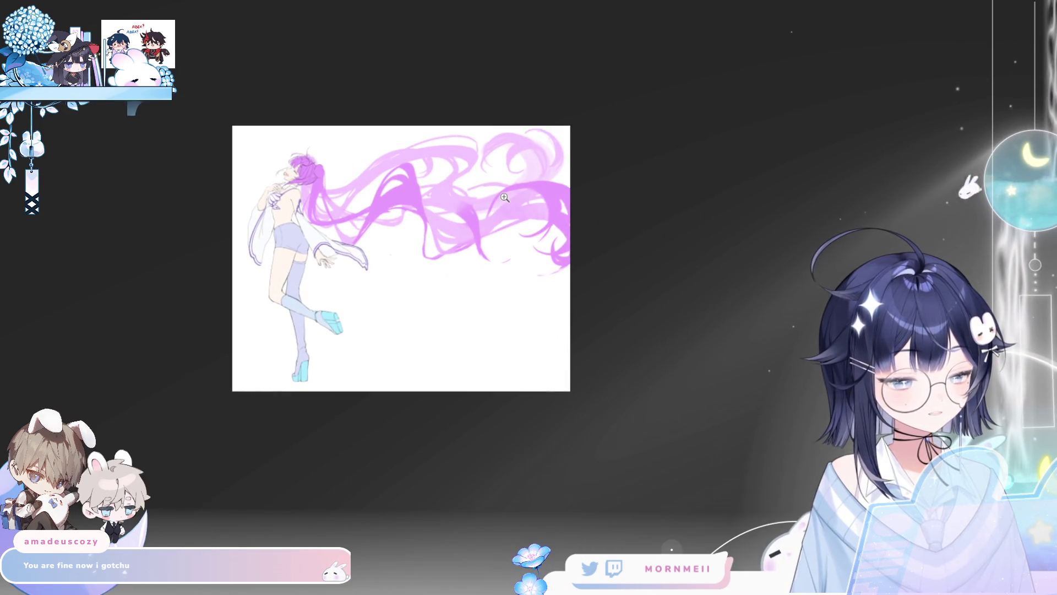
key("h")
key("h")
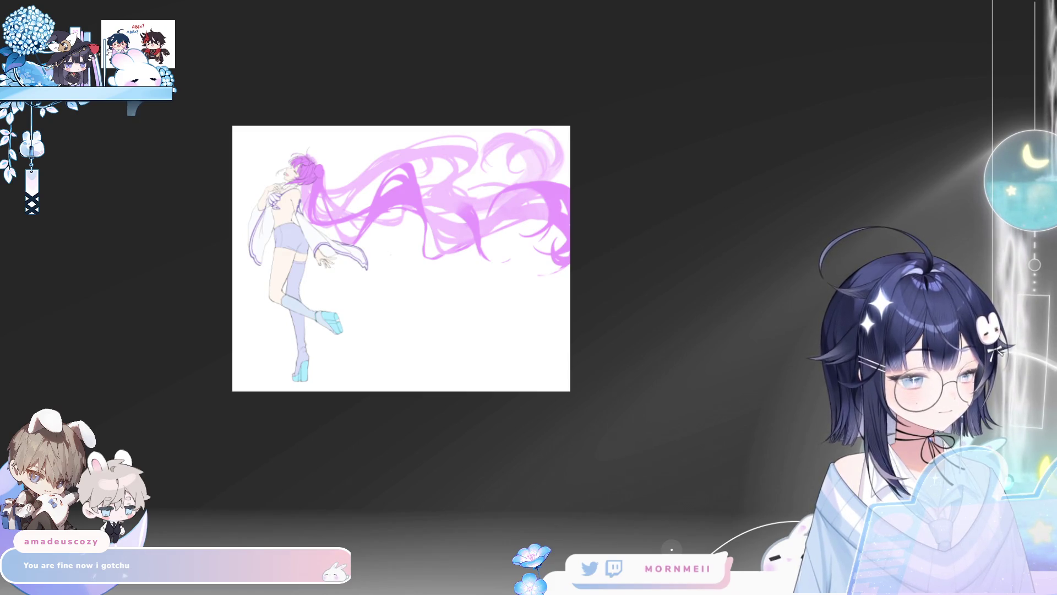
key("h")
scroll(804, 180, "up", 5)
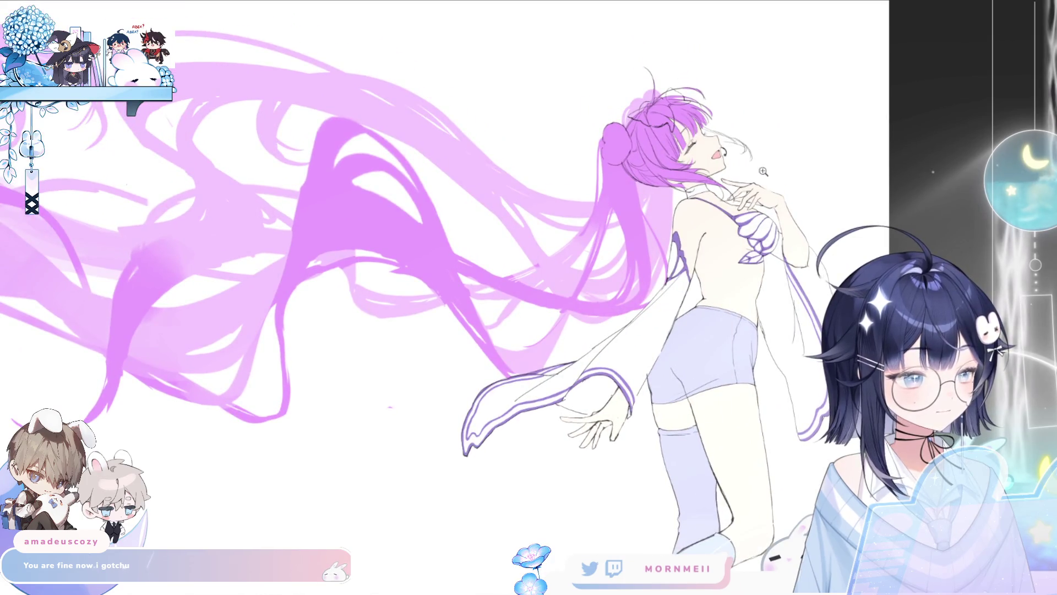
scroll(781, 146, "up", 2)
key("h")
key("h")
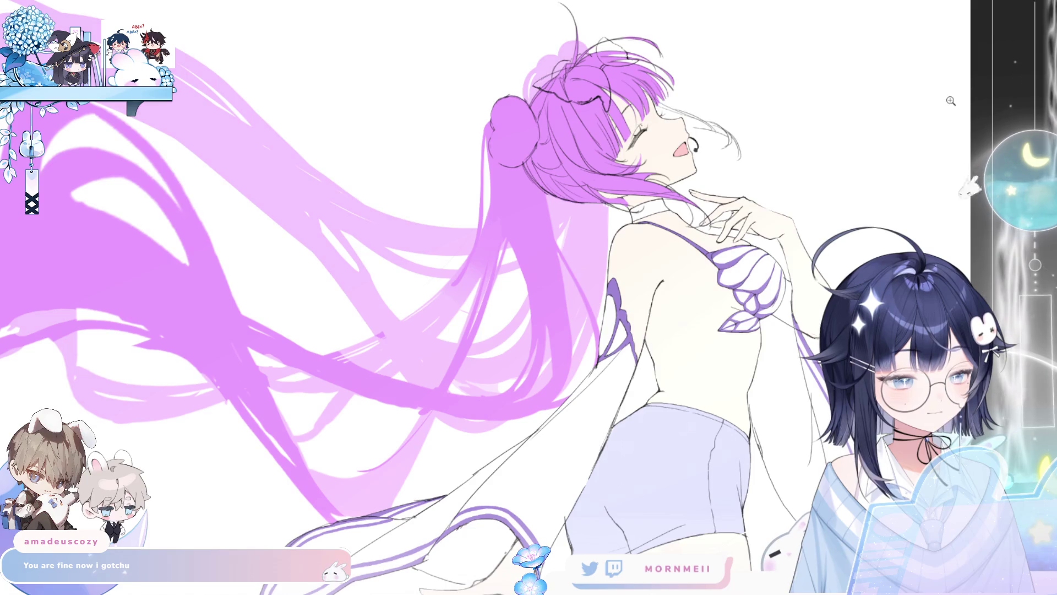
Fit the whole page, compare it mirrored and zoomed, then start a free transform of the layer.
key("ctrl+0")
key("h")
key("h")
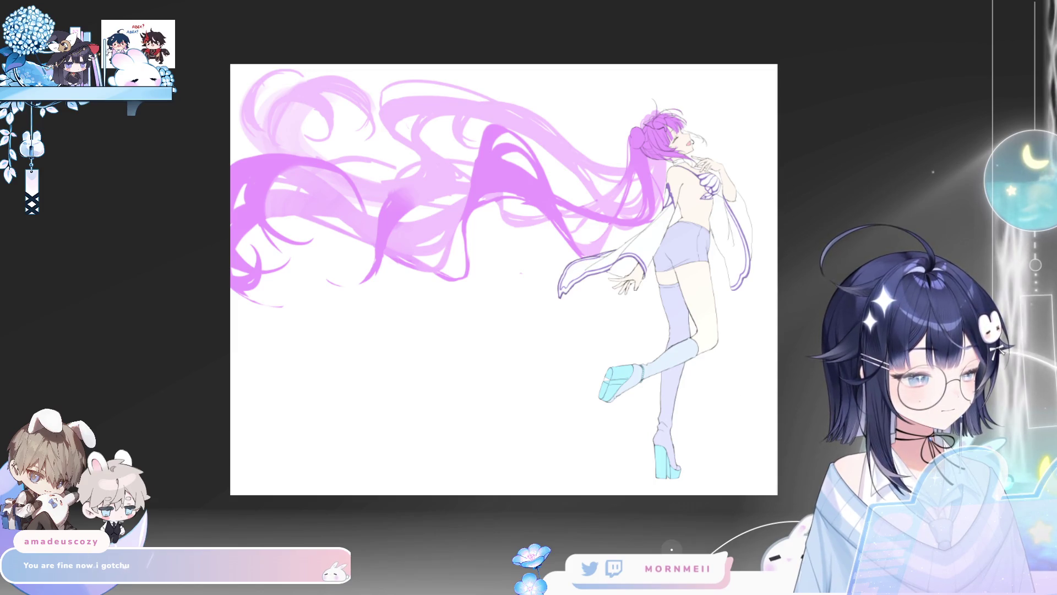
left_click(683, 265)
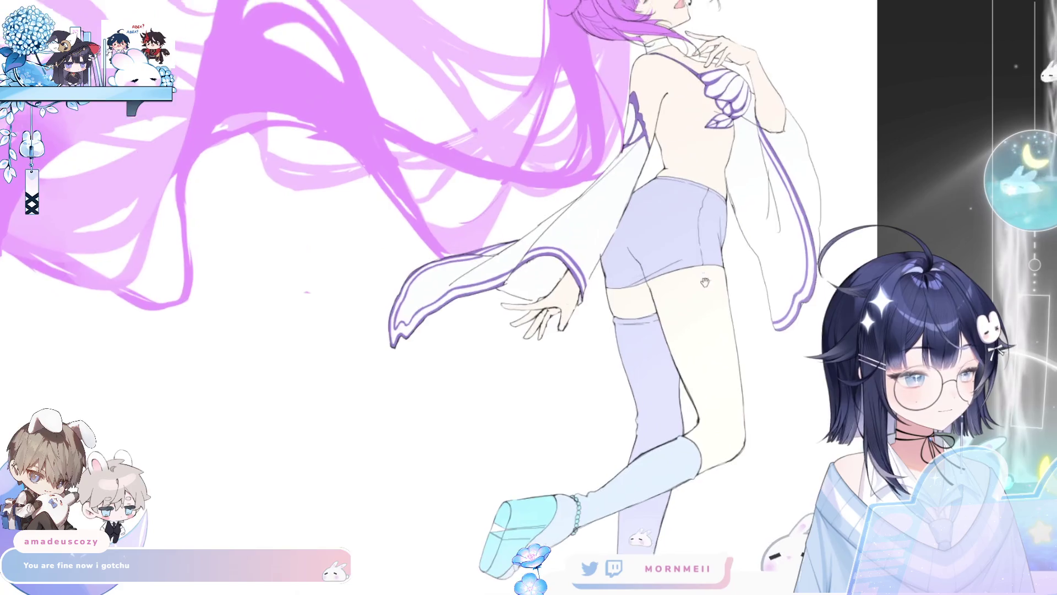
key("h")
key("h")
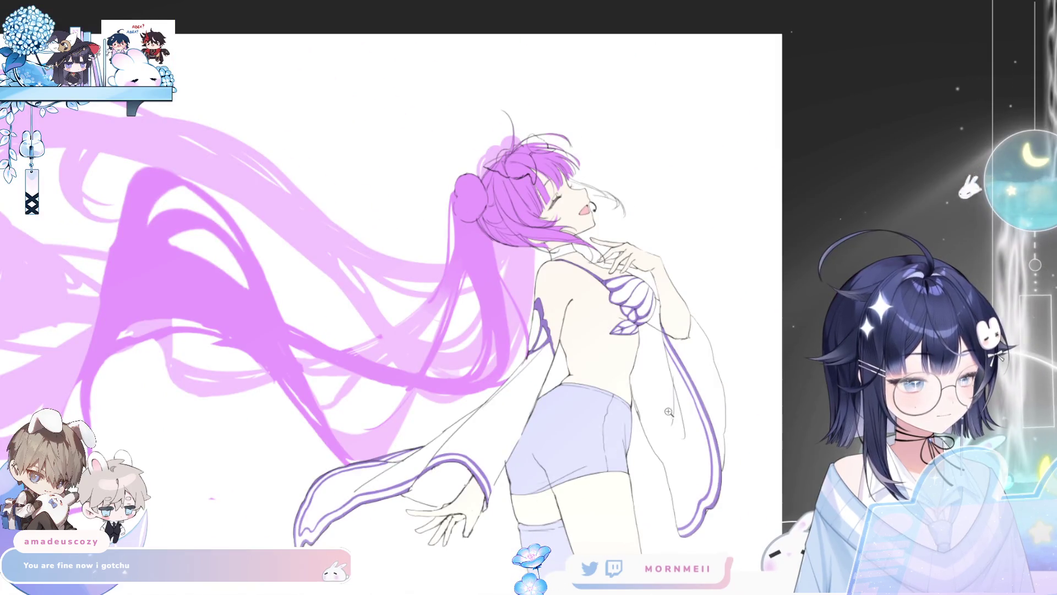
key("ctrl+0")
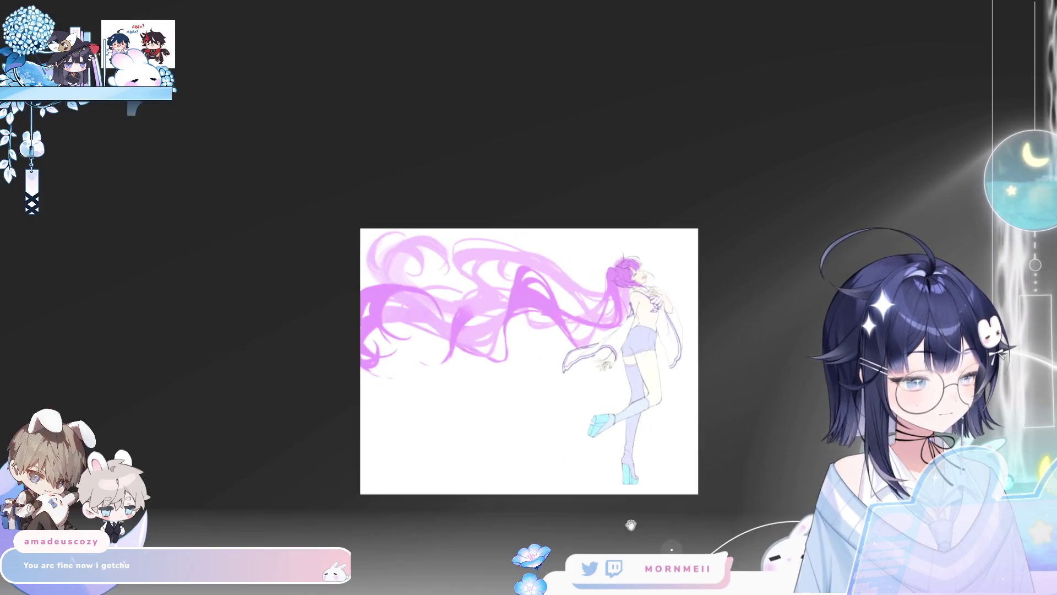
left_click(714, 255)
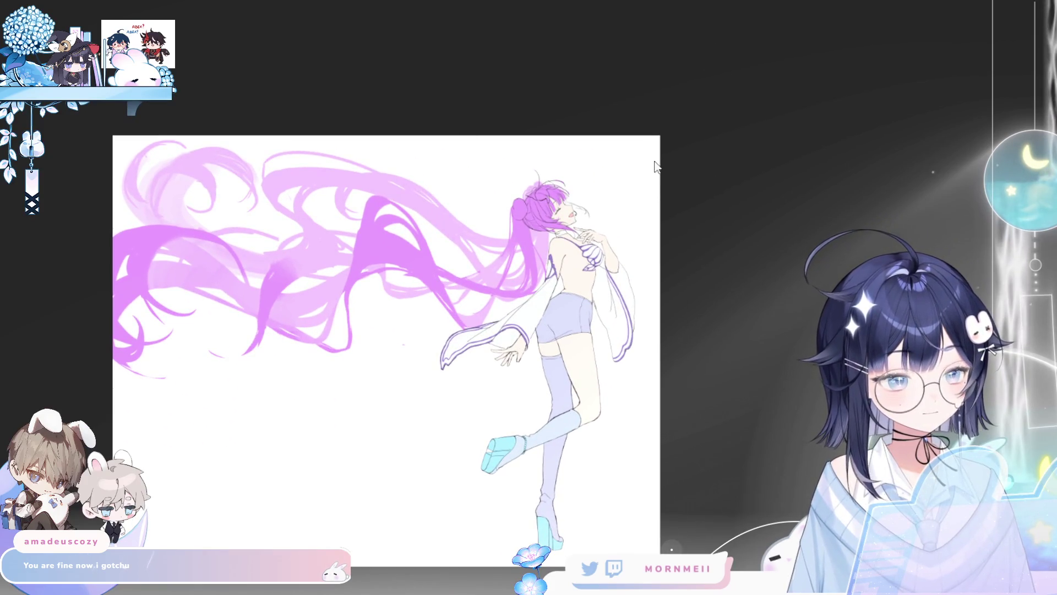
key("ctrl+t")
Try scaling the layer up, undo the scaling and confirm the transform.
left_click_drag(643, 99, 647, 94)
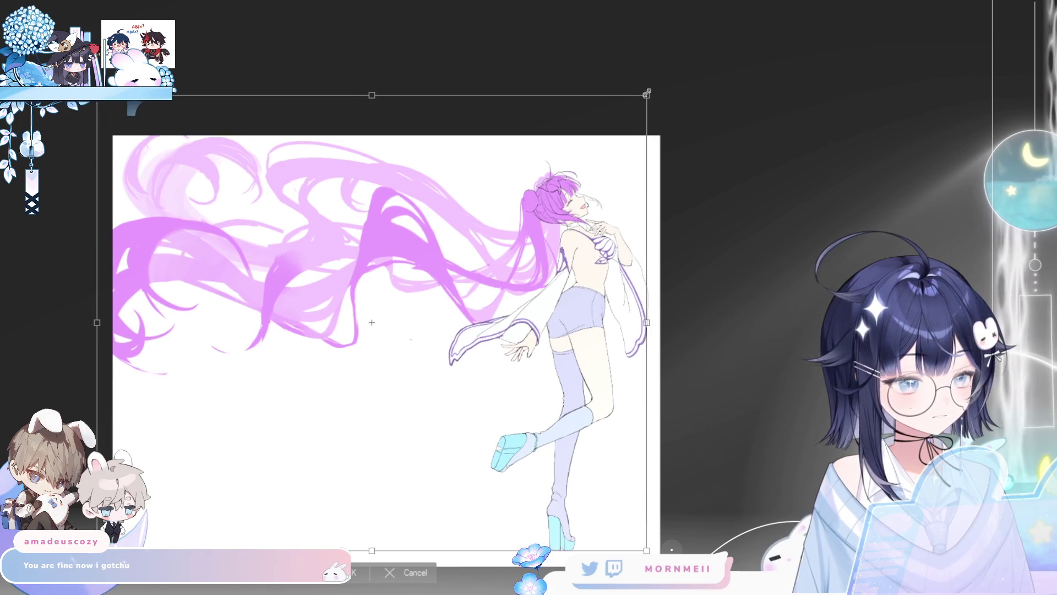
key("ctrl+z")
key("Return")
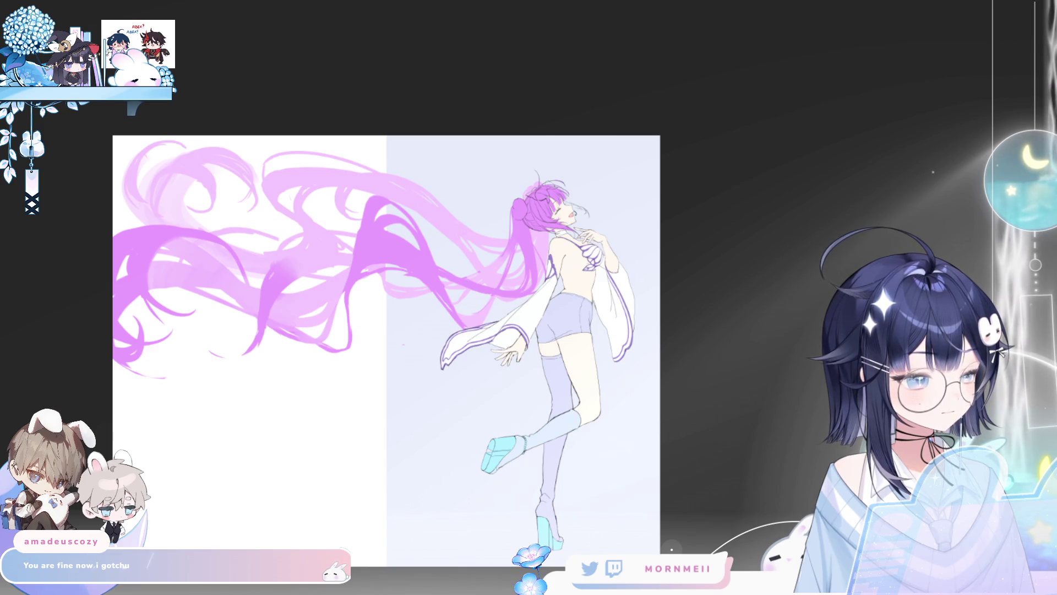
Hide and restore the hair over the white half, panning and mirroring the view to compare.
key("ctrl+alt+g")
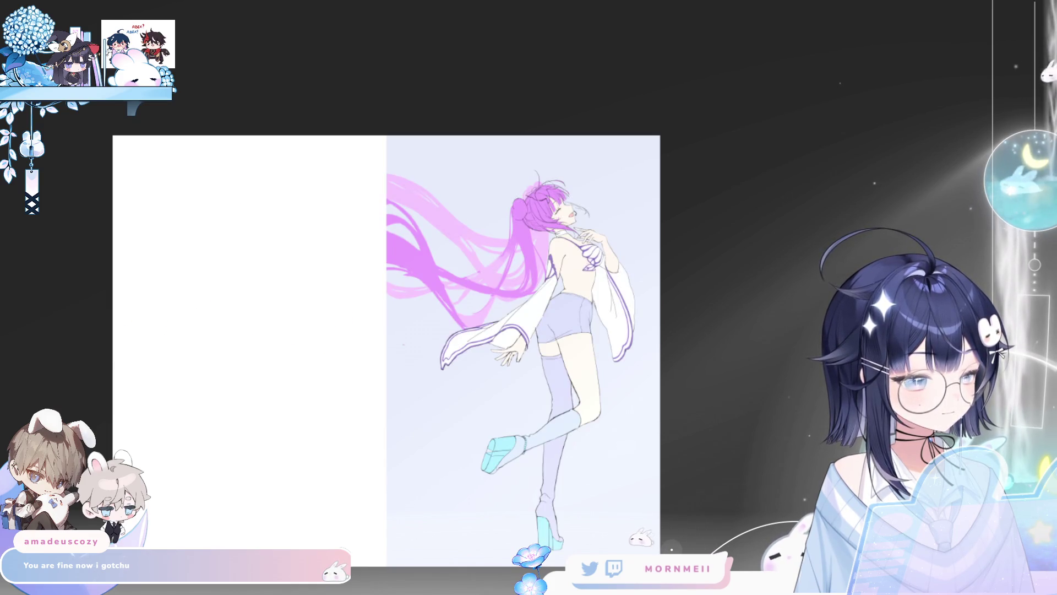
key("h")
key("h")
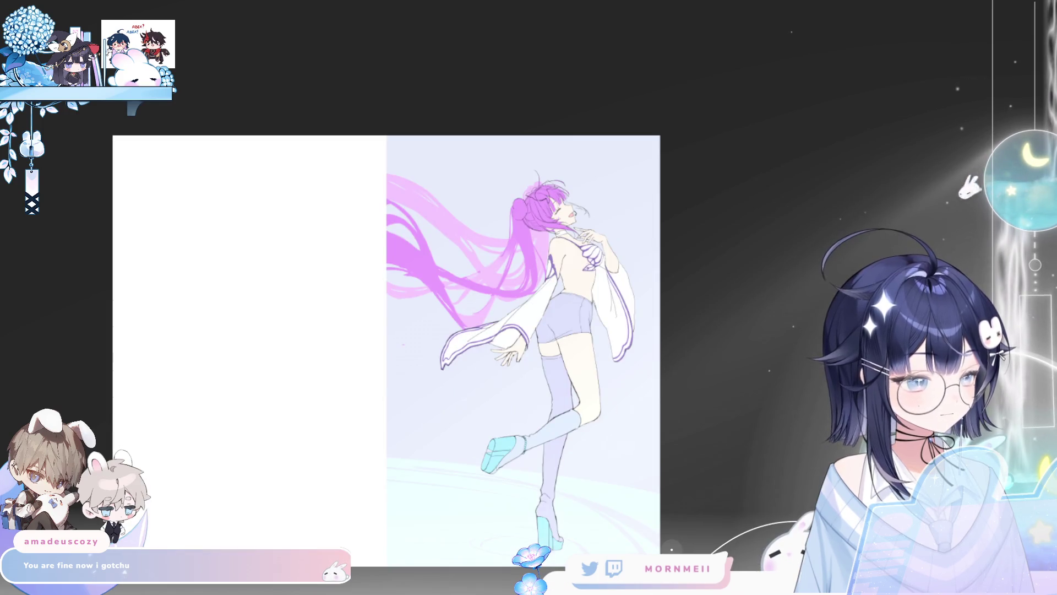
mouse_move(622, 498)
left_mouse_down()
mouse_move(495, 399)
mouse_move(440, 387)
left_mouse_up()
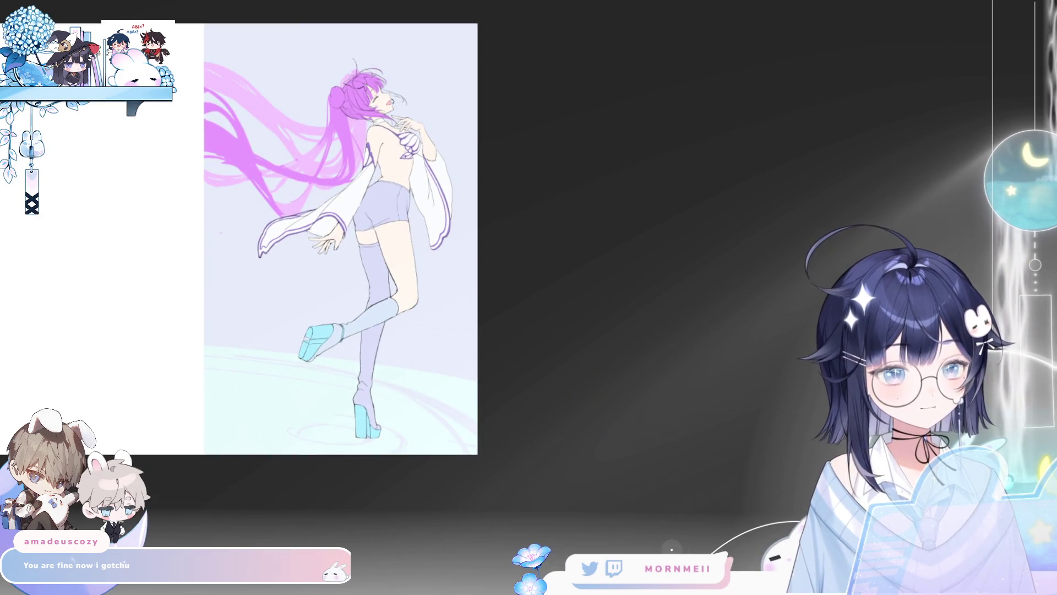
key("h")
key("h")
left_click_drag(485, 462, 612, 502)
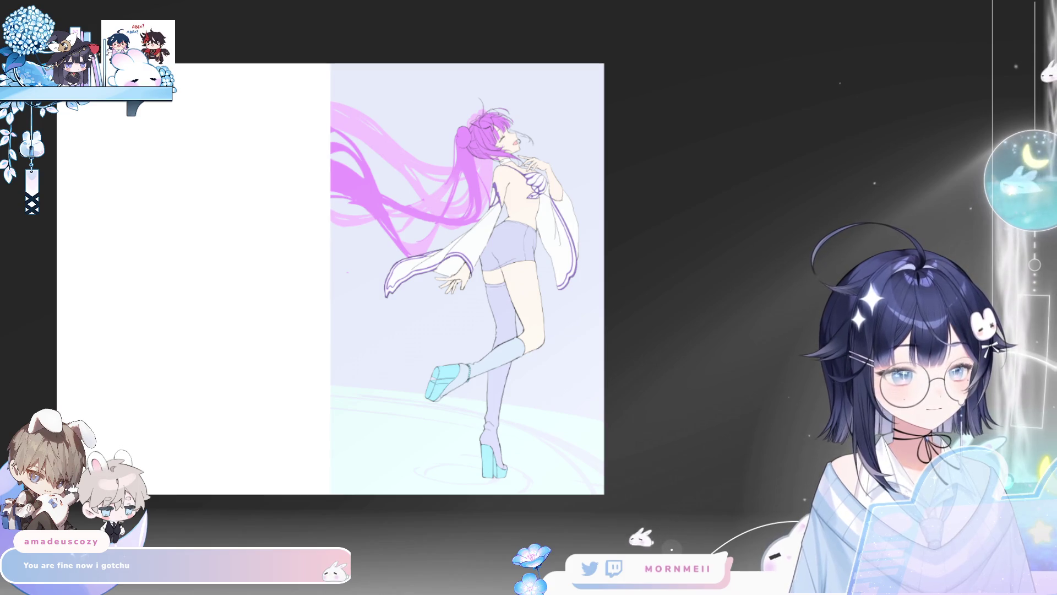
key("ctrl+z")
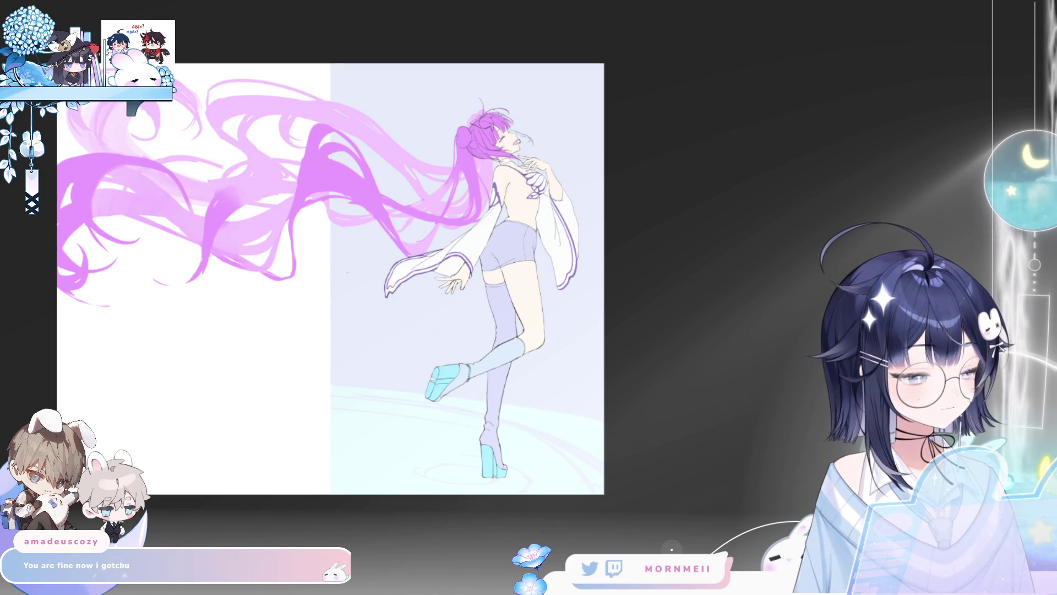
key("h")
scroll(407, 318, "up", 3)
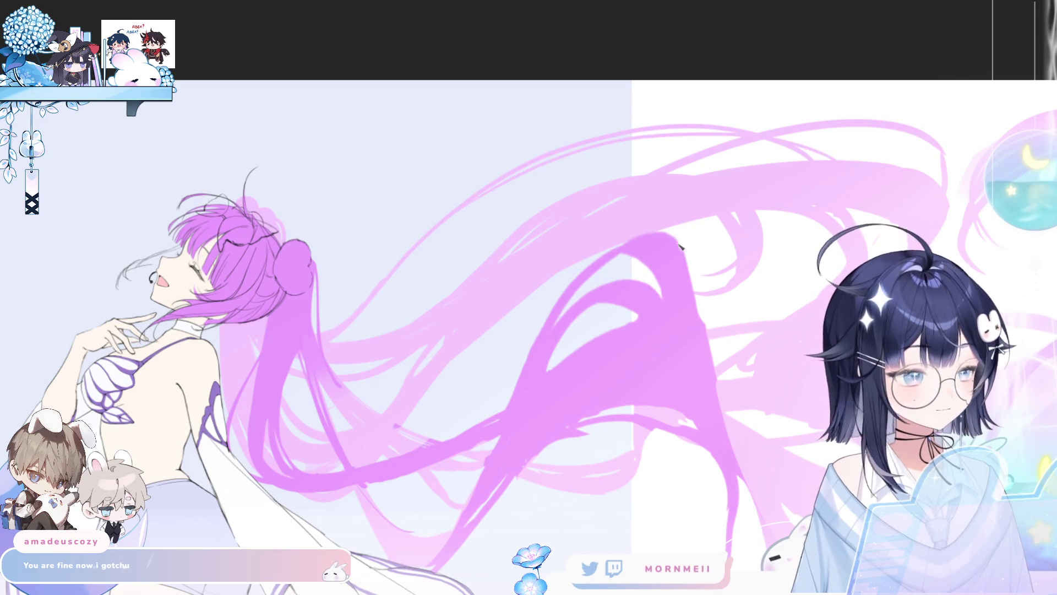
Fit the canvas, check it mirrored, then paint a thin new strand into the pink hair.
key("ctrl+0")
key("h")
key("h")
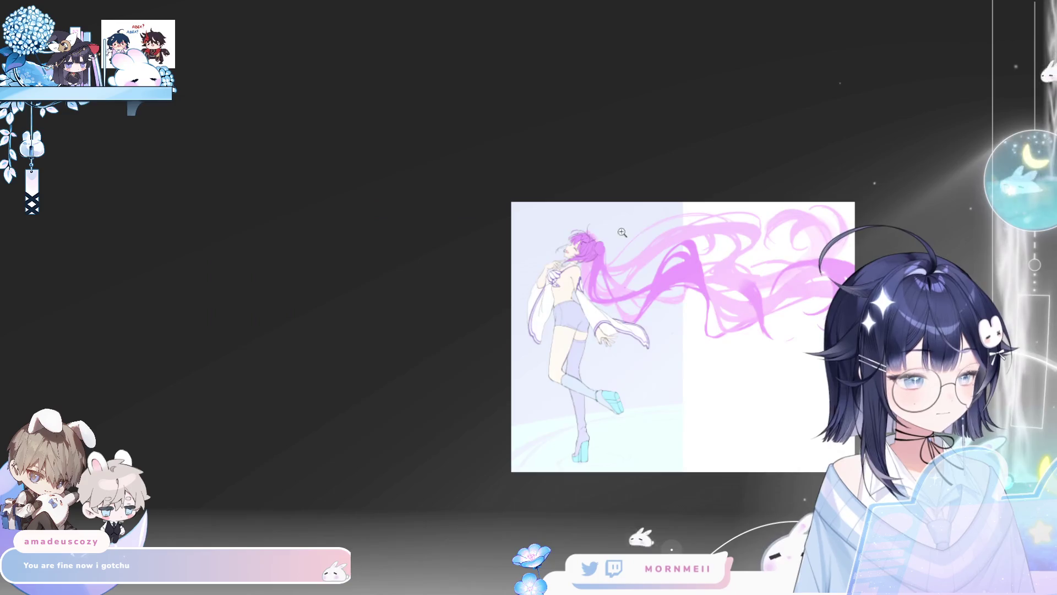
scroll(622, 233, "up", 5)
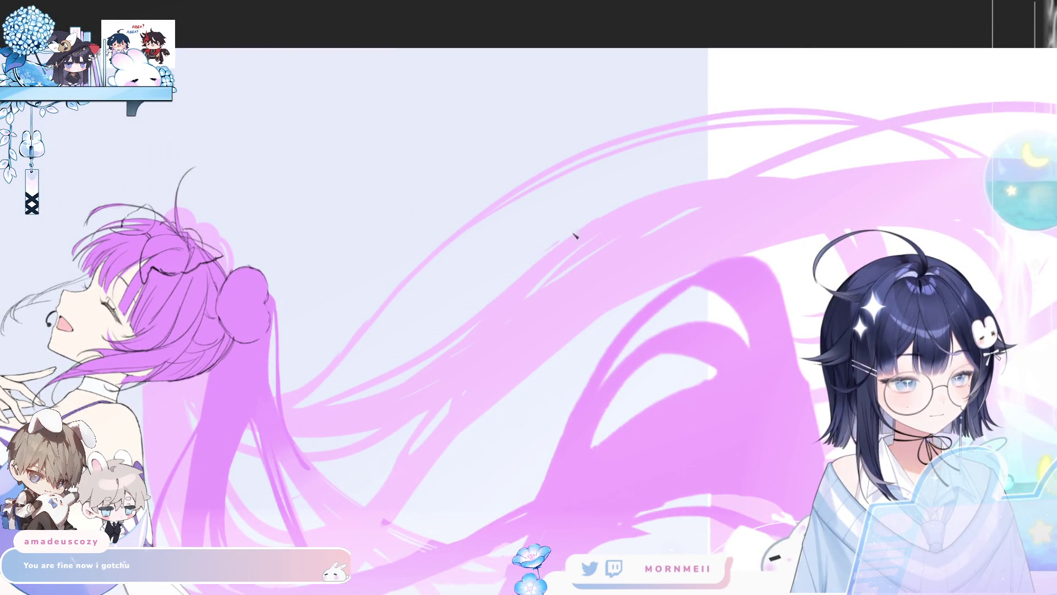
key("ctrl+0")
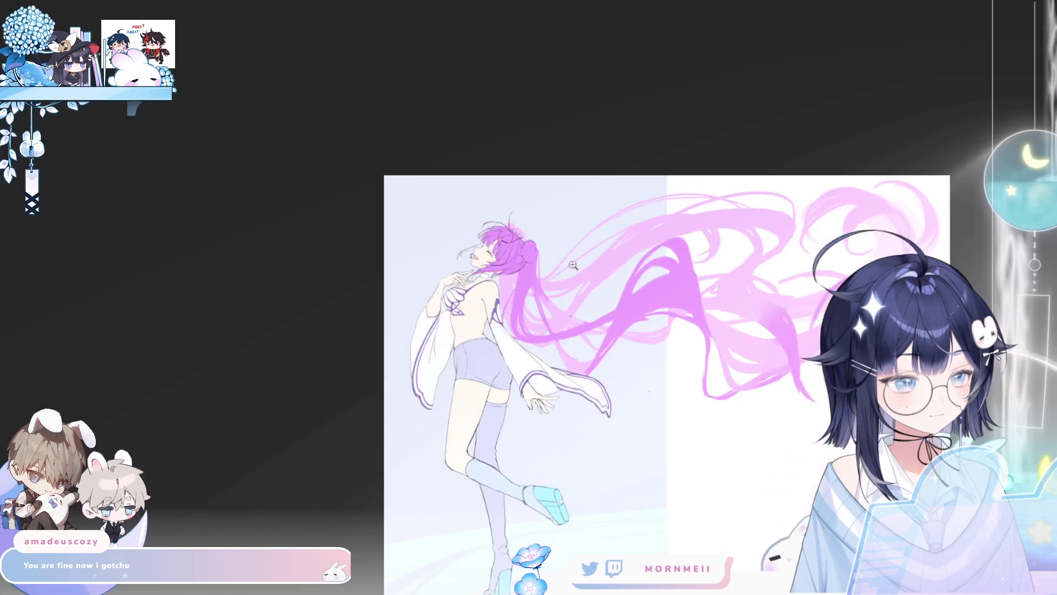
key("h")
key("h")
scroll(674, 204, "up", 3)
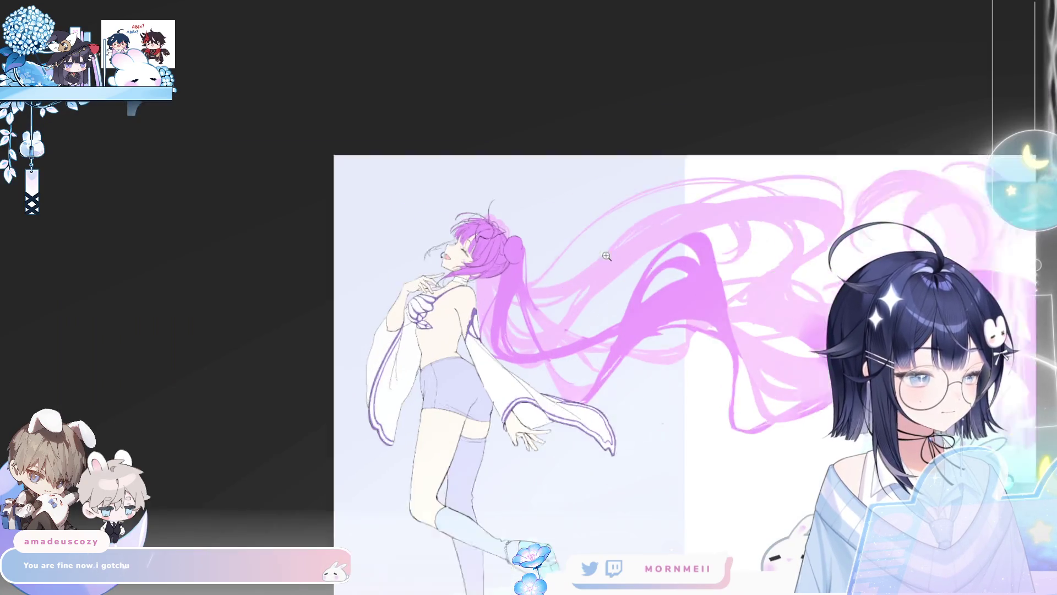
key("h")
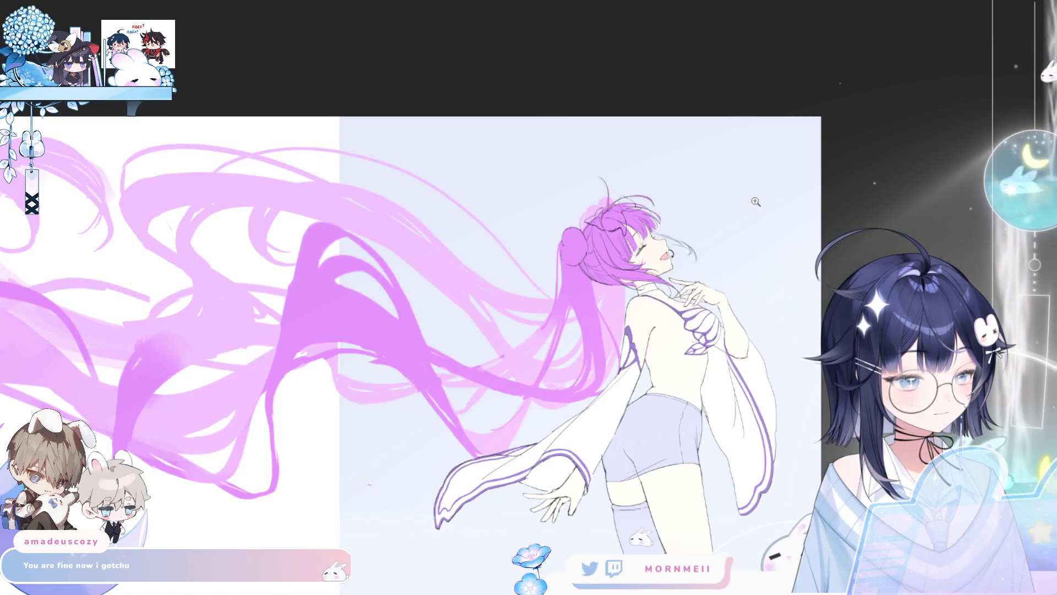
key("h")
scroll(762, 198, "up", 1)
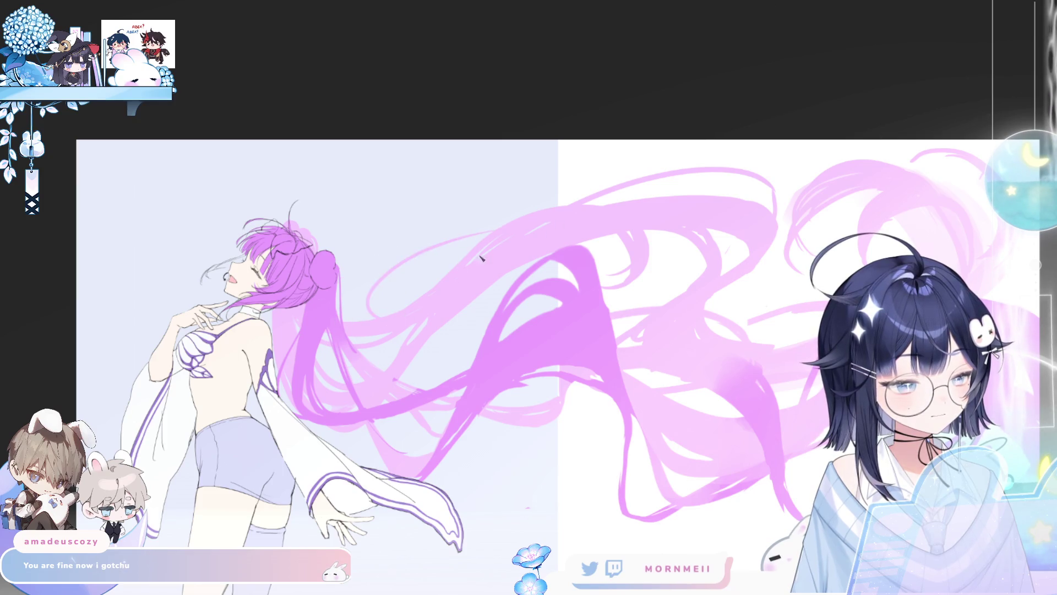
left_click_drag(397, 352, 475, 234)
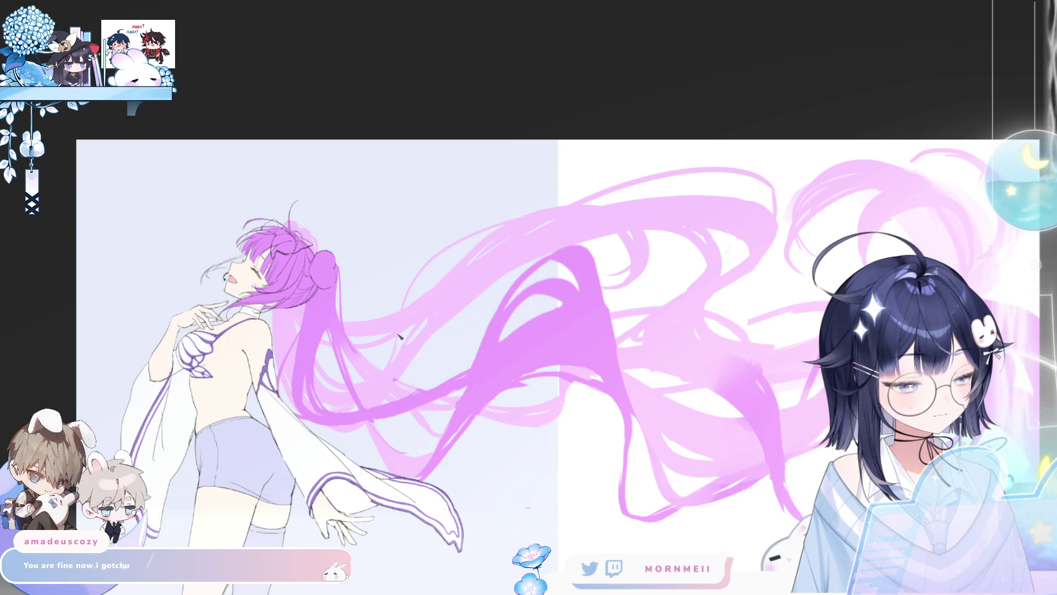
Review the new strand by zooming out and flipping the view to see the whole drawing.
key("ctrl+minus")
key("h")
key("h")
scroll(449, 249, "up", 3)
key("h")
key("h")
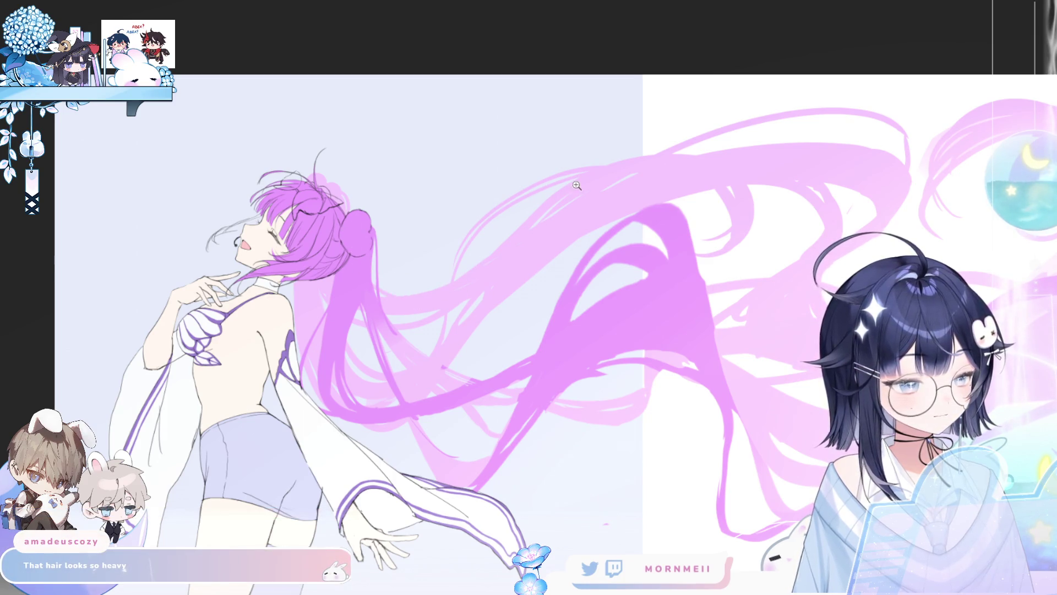
key("ctrl+0")
scroll(443, 332, "up", 2)
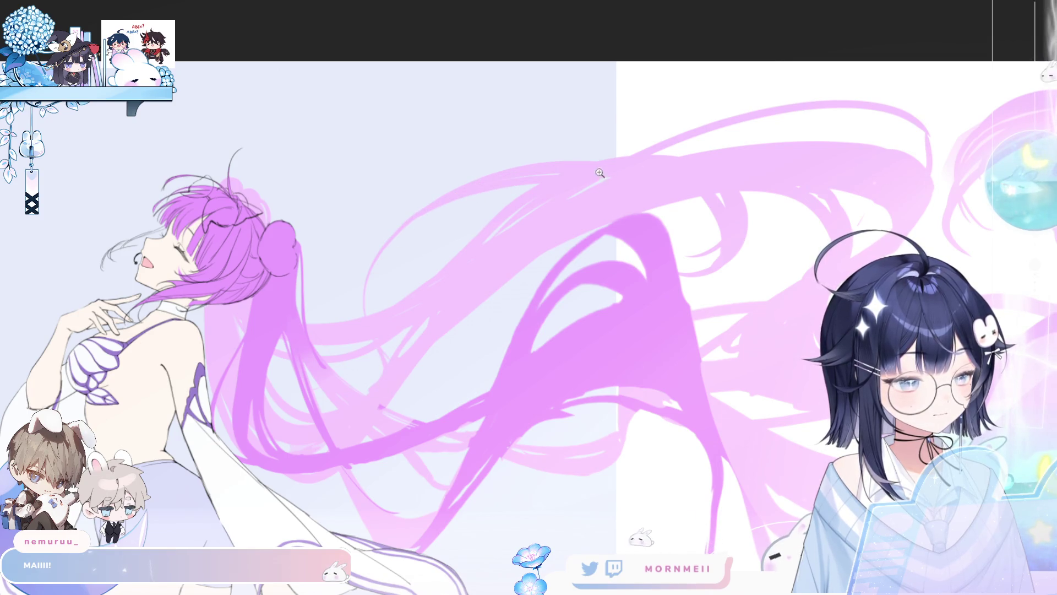
key("ctrl+0")
key("h")
key("h")
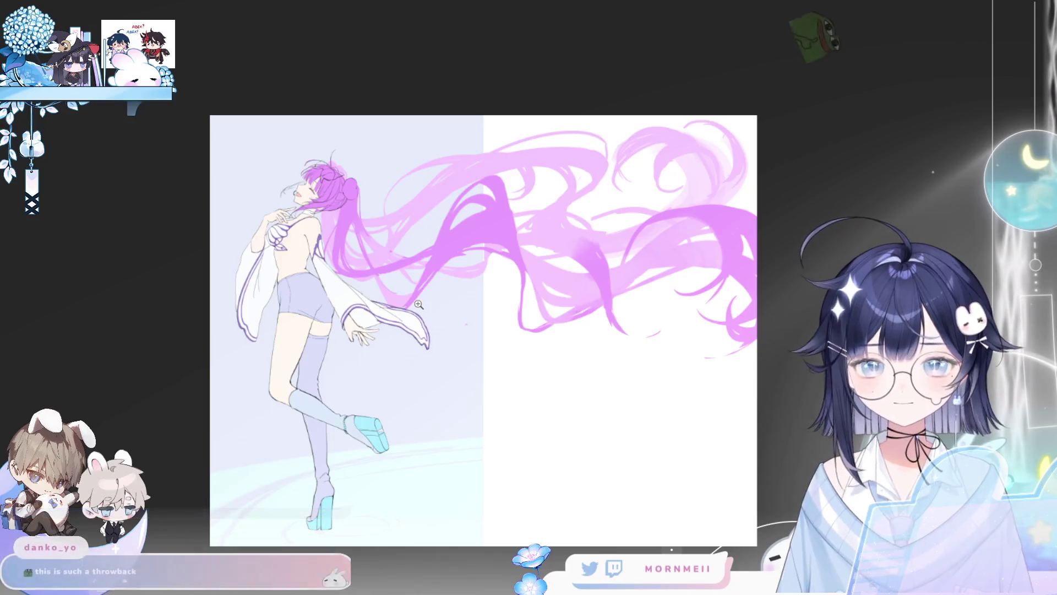
key("ctrl+plus")
key("ctrl+plus")
key("ctrl+plus")
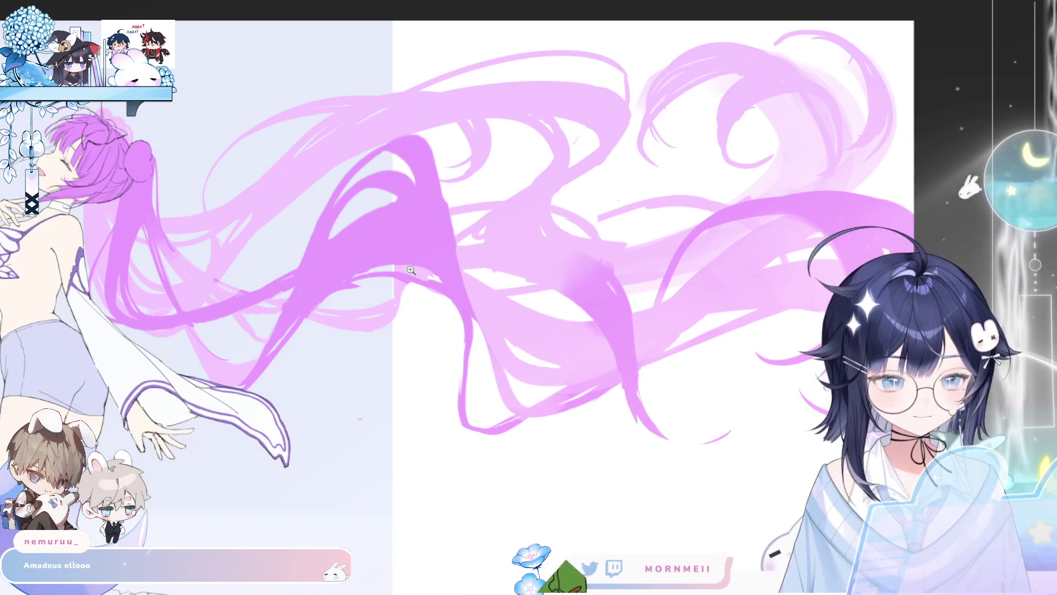
key("h")
key("h")
left_click_drag(359, 389, 471, 450)
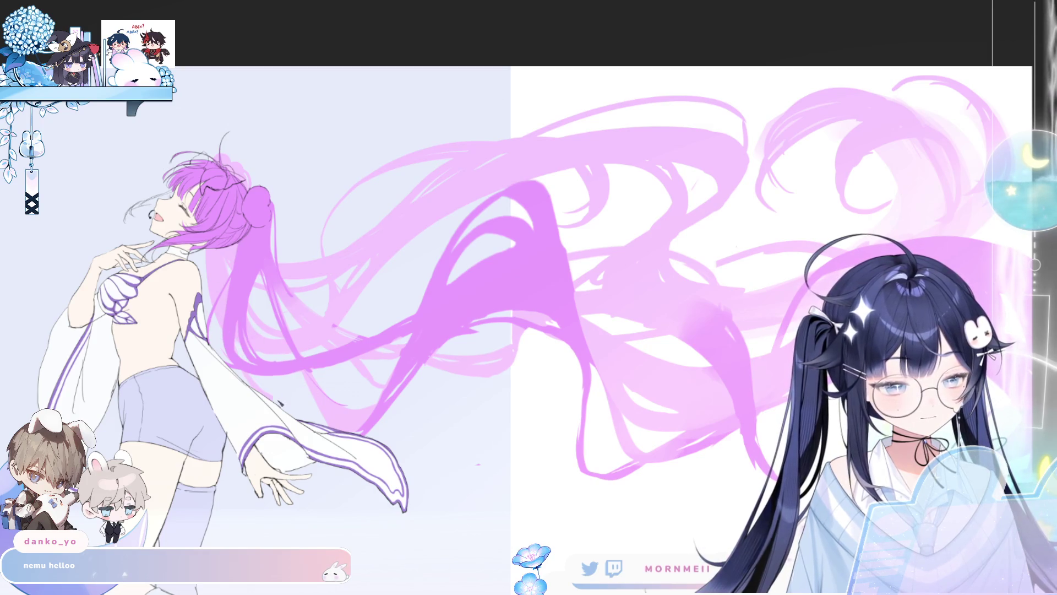
key("ctrl+0")
key("h")
key("h")
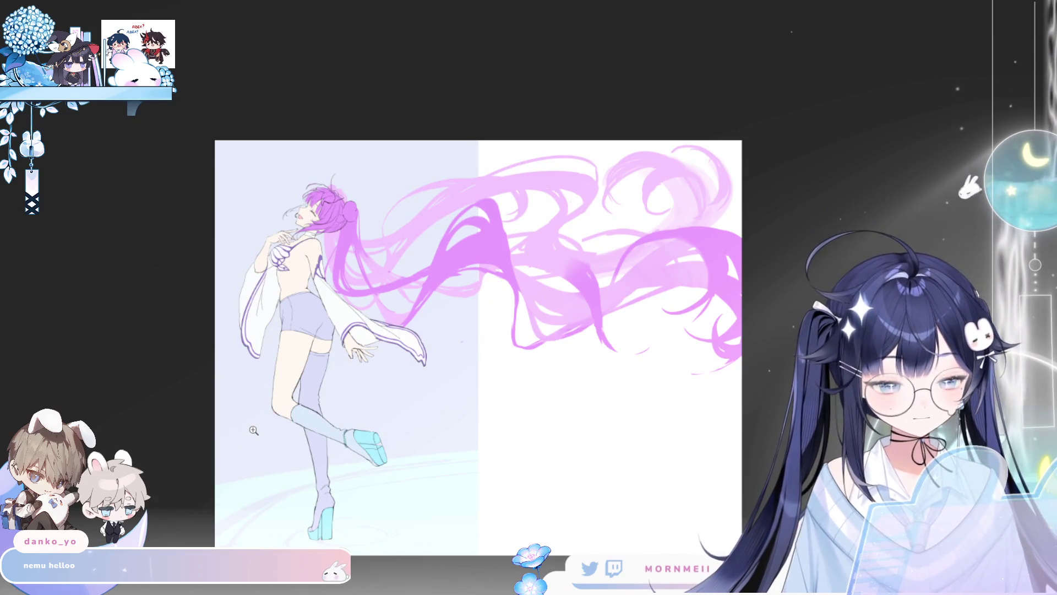
key("h")
key("h")
left_click(376, 209)
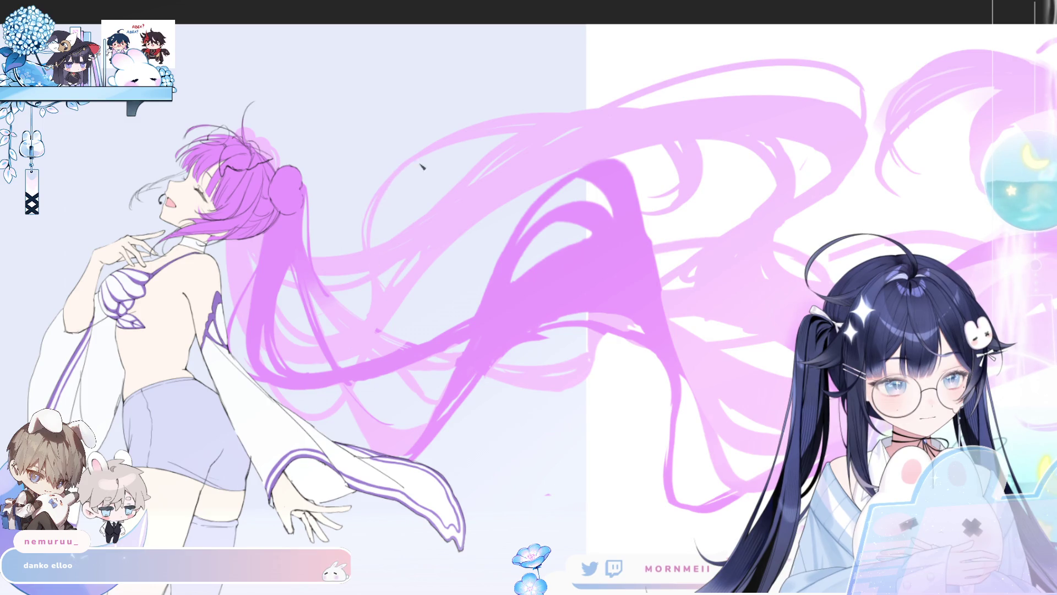
left_click(439, 136, "alt")
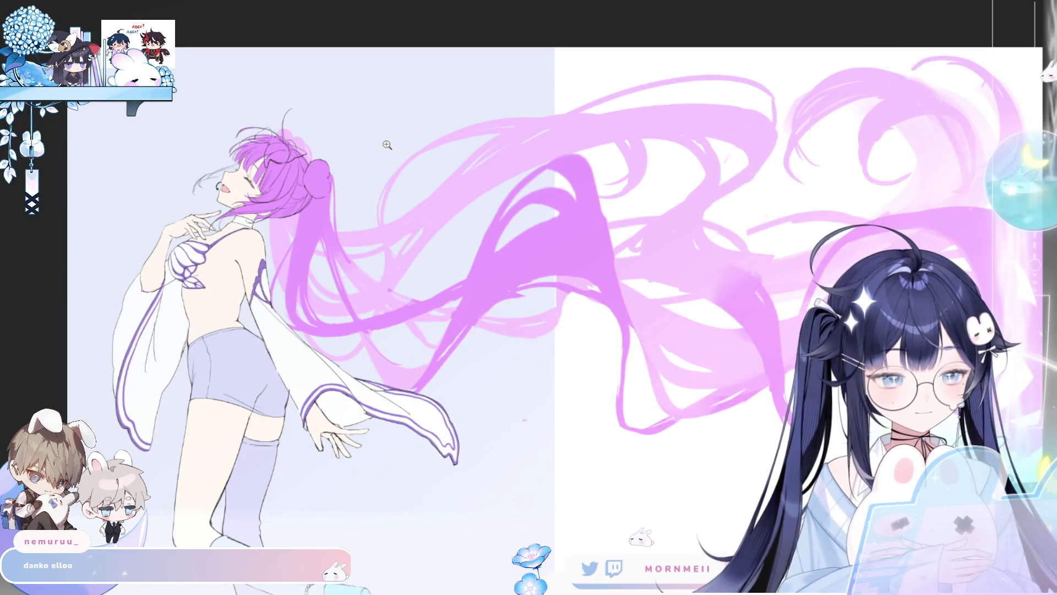
key("h")
key("h")
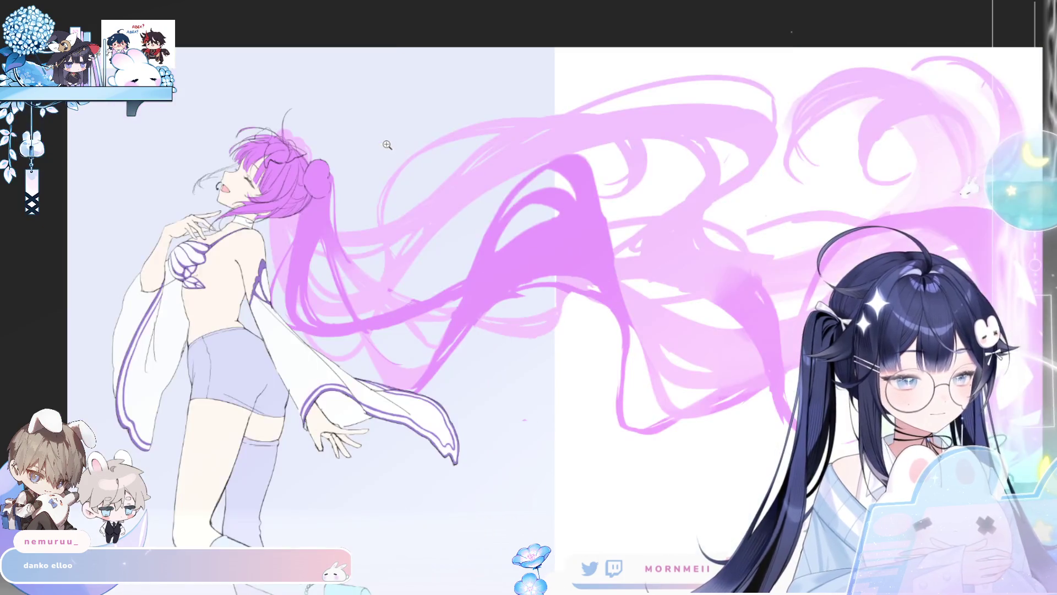
left_click(387, 145, "alt")
key("h")
key("h")
left_click(358, 64)
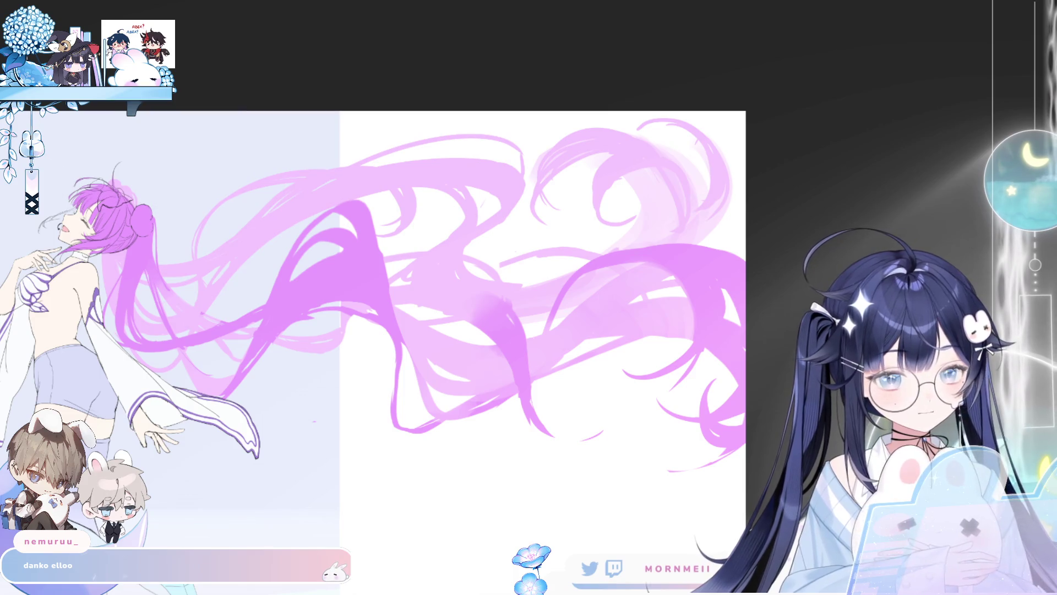
Lasso the upper hair, liquify it upward and down-left beside the head, then deselect and check mirrored.
mouse_move(501, 324)
left_mouse_down()
mouse_move(220, 496)
mouse_move(63, 321)
left_mouse_up()
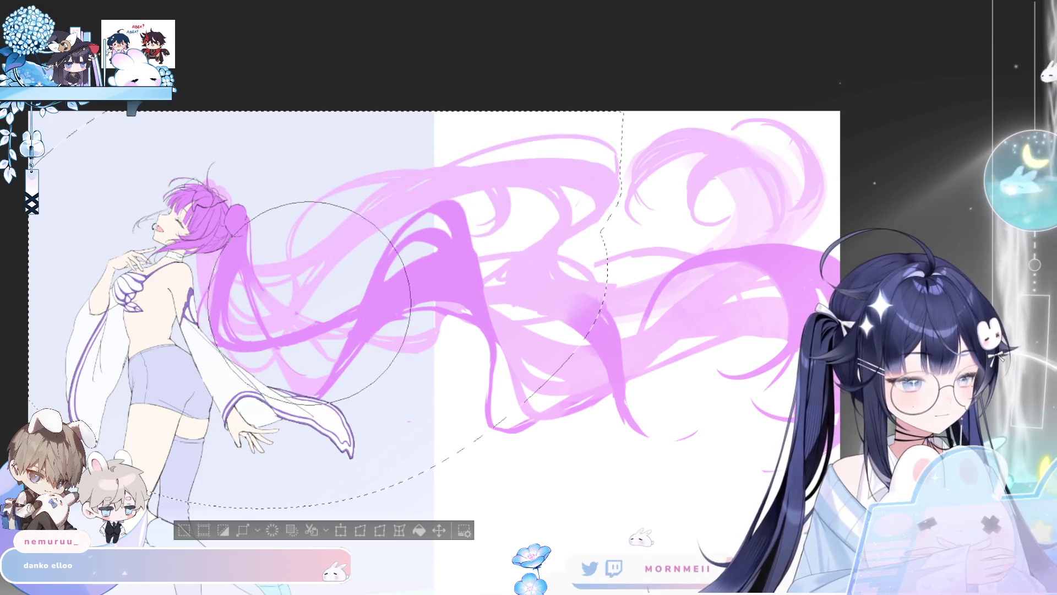
mouse_move(596, 193)
left_mouse_down()
mouse_move(320, 259)
mouse_move(342, 286)
mouse_move(548, 121)
left_mouse_up()
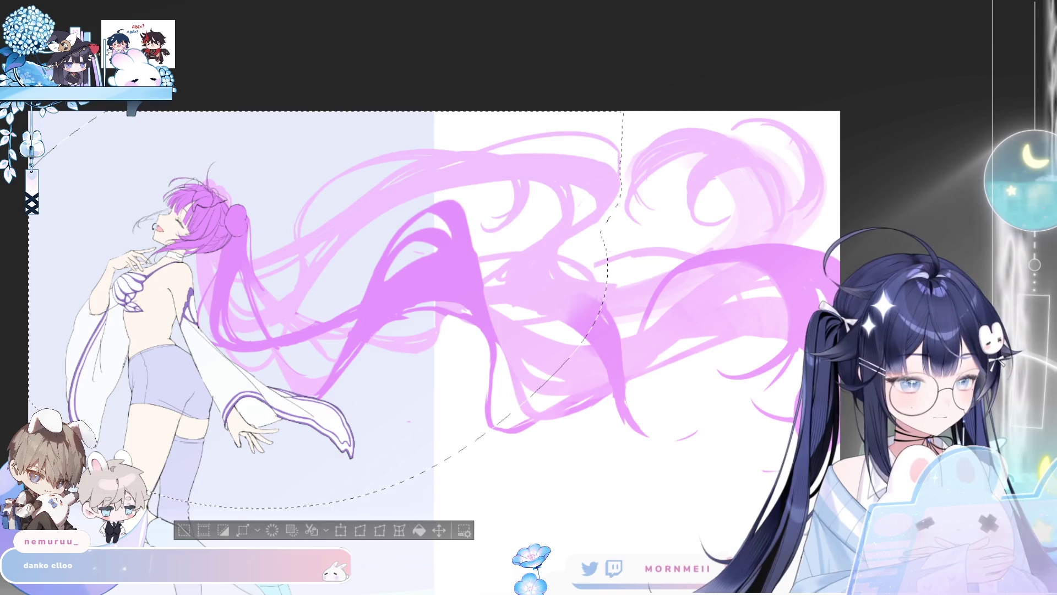
key("ctrl+z")
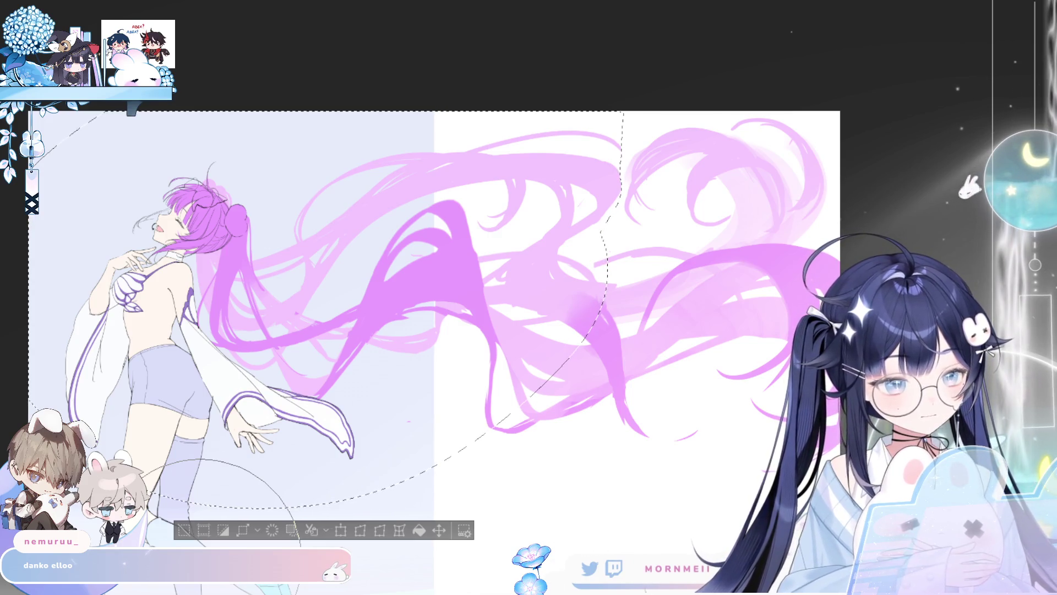
mouse_move(371, 302)
left_mouse_down()
mouse_move(276, 253)
mouse_move(221, 301)
left_mouse_up()
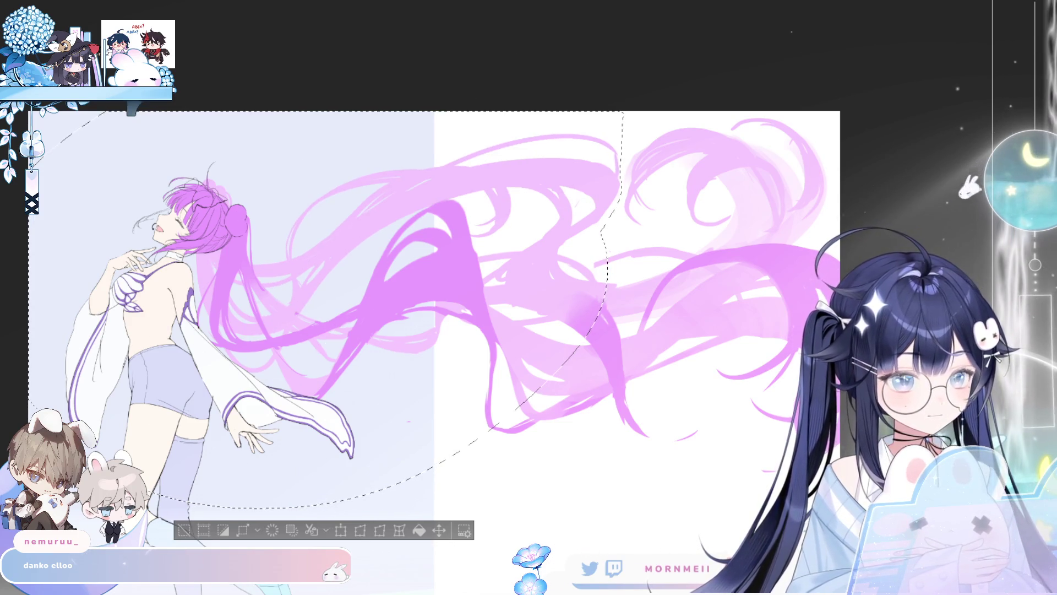
key("ctrl+d")
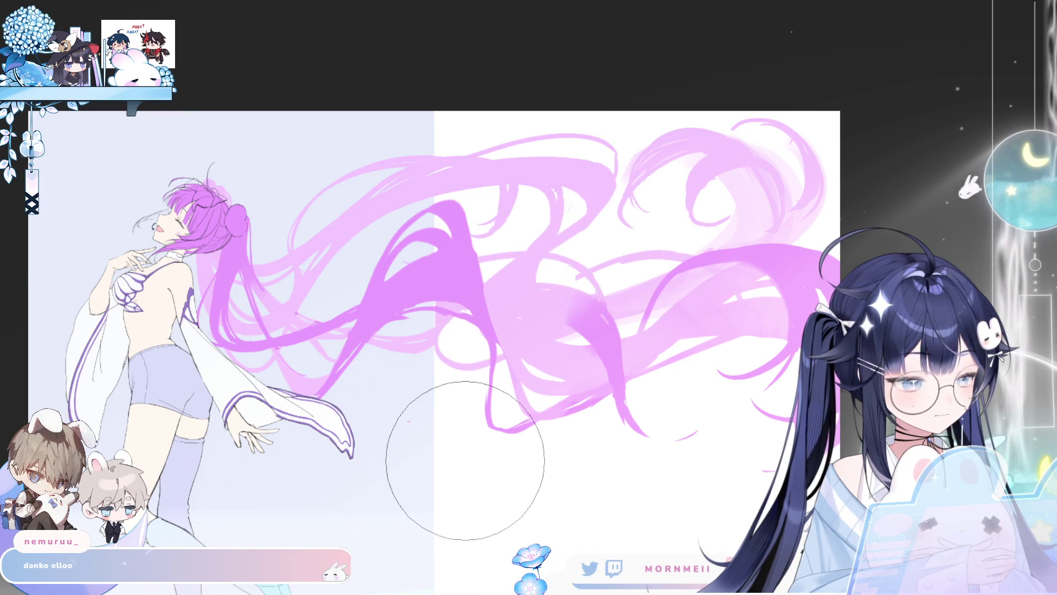
key("h")
key("h")
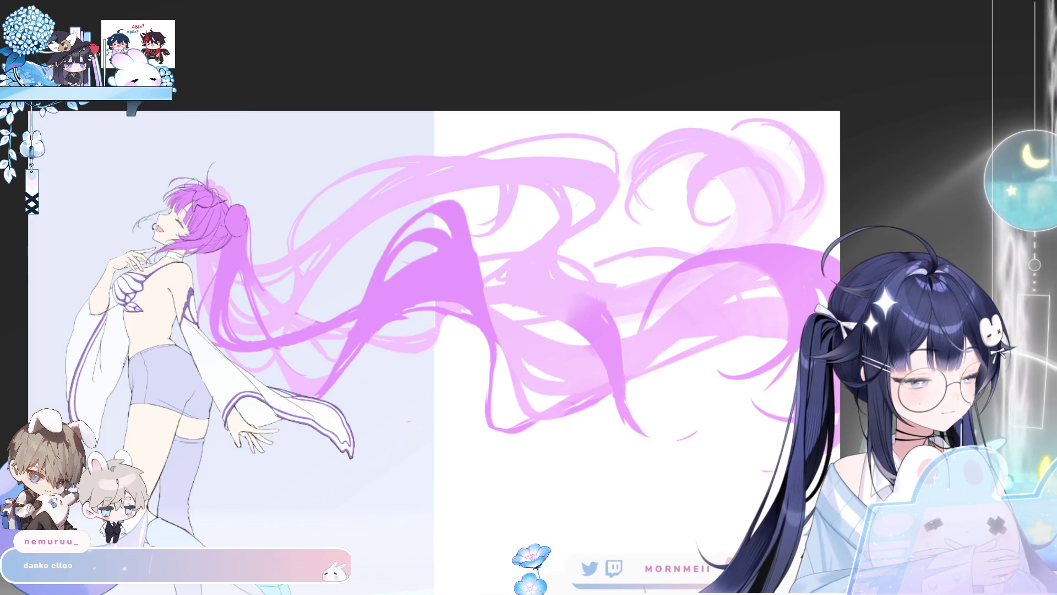
Airbrush light pink into the gap of the upper-right hair loop and check it mirrored.
mouse_move(590, 301)
left_mouse_down()
mouse_move(754, 193)
mouse_move(762, 170)
left_mouse_up()
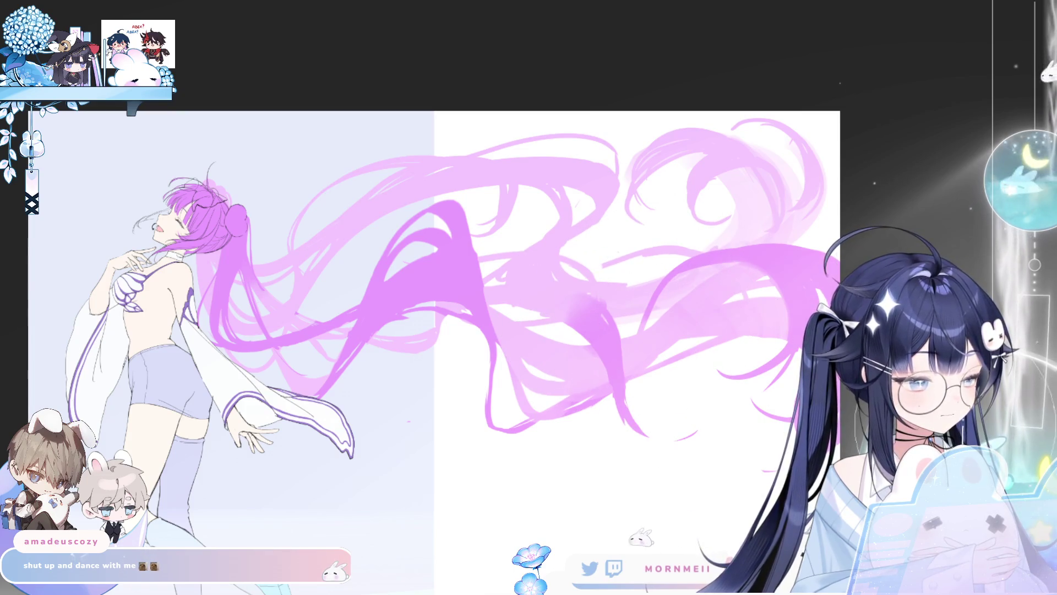
key("h")
key("h")
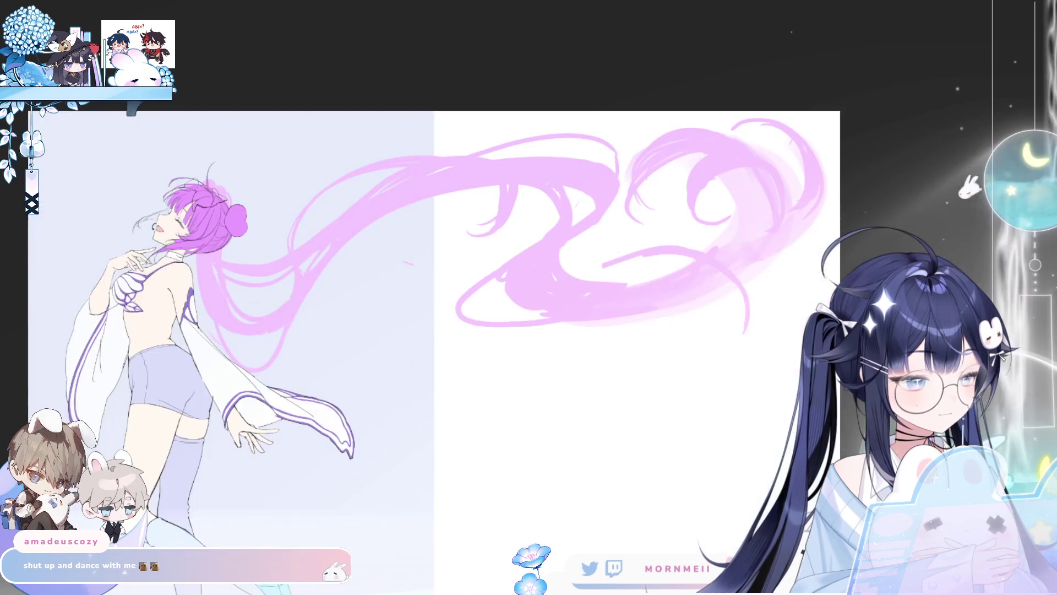
left_click_drag(602, 395, 518, 525)
key("h")
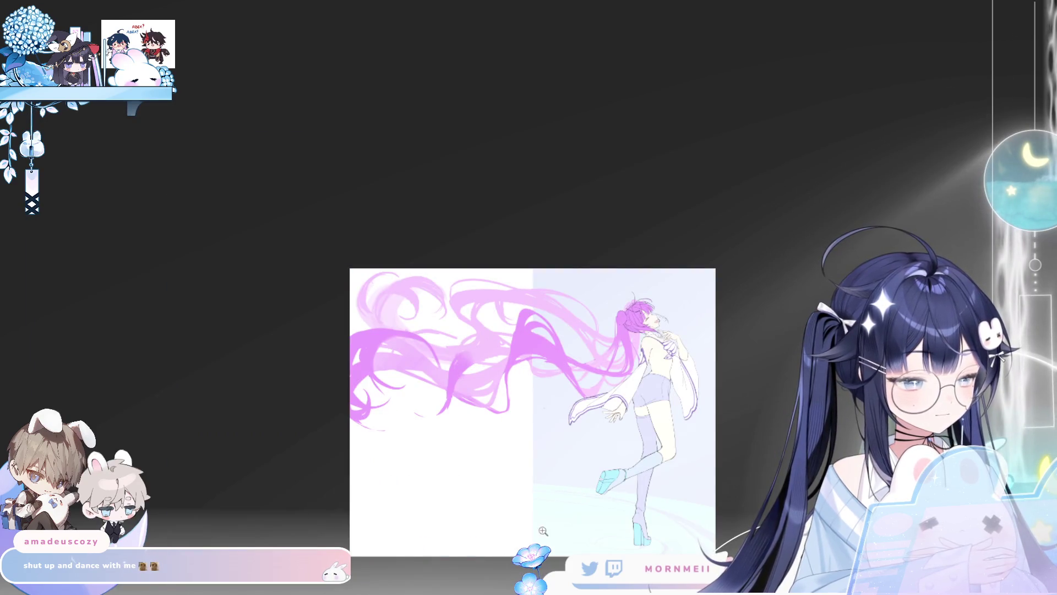
key("h")
left_click_drag(582, 529, 409, 348)
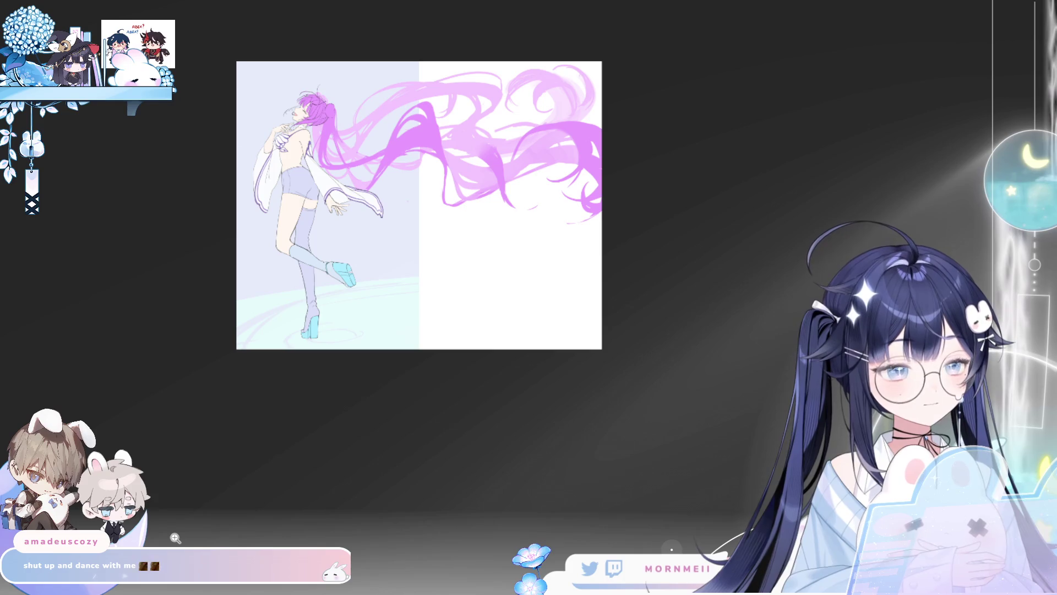
left_click_drag(111, 369, 192, 428)
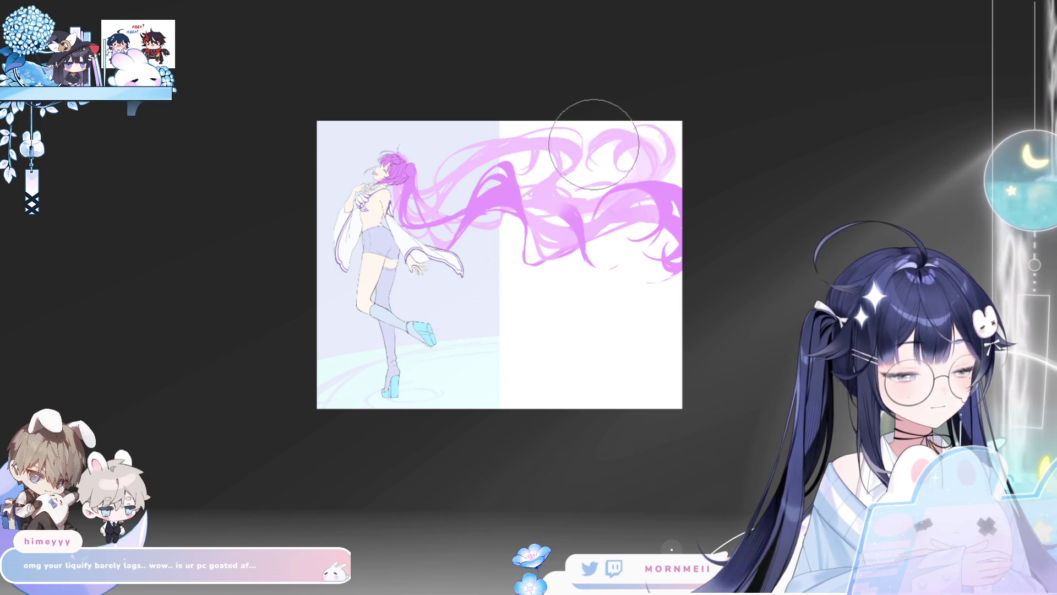
Zoom in on the top-right hair and compare it in mirrored and normal views.
left_click_drag(578, 129, 636, 173)
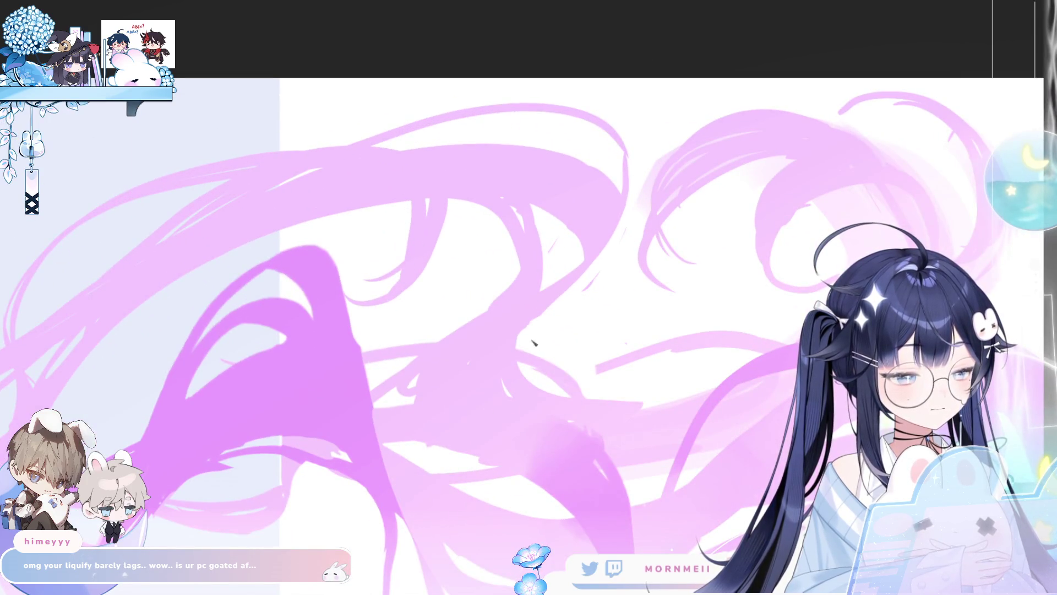
scroll(499, 163, "right", 5)
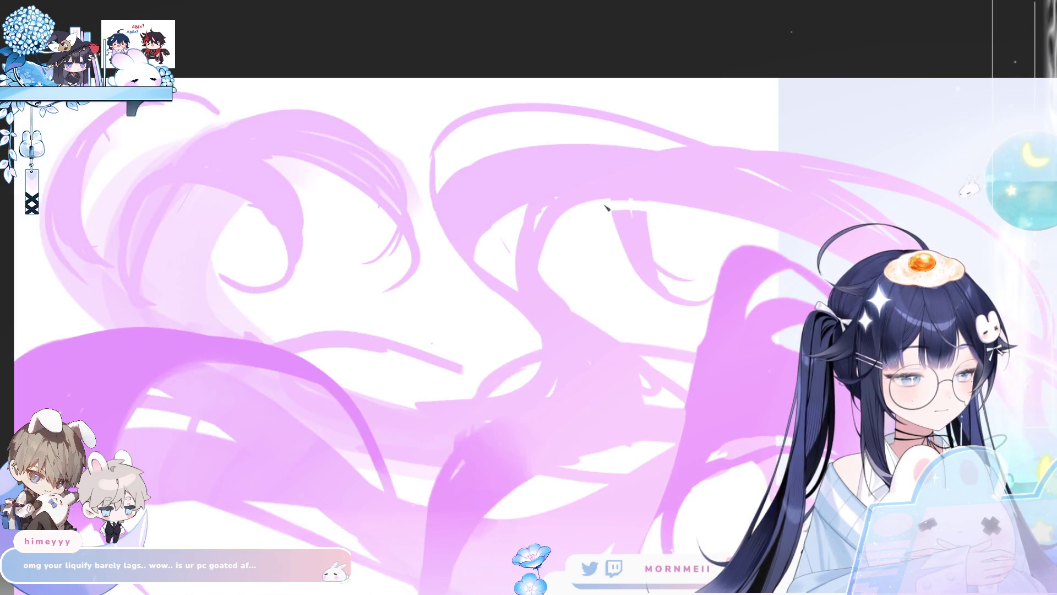
key("h")
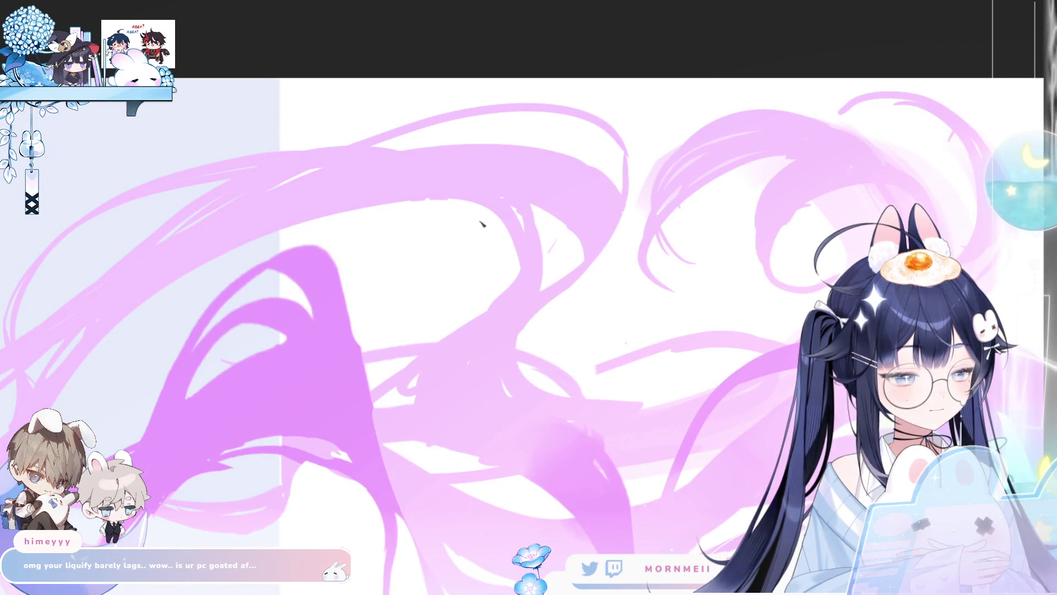
scroll(482, 224, "down", 10)
key("h")
key("h")
scroll(595, 239, "up", 8)
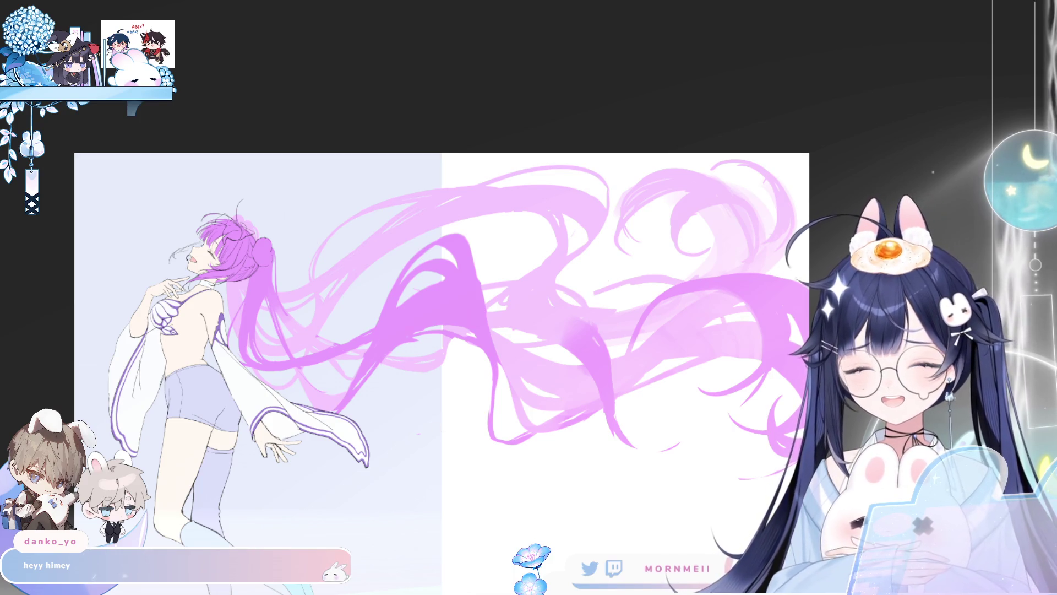
Zoom in on the artwork and flip the view repeatedly to compare the hair.
left_click(342, 261)
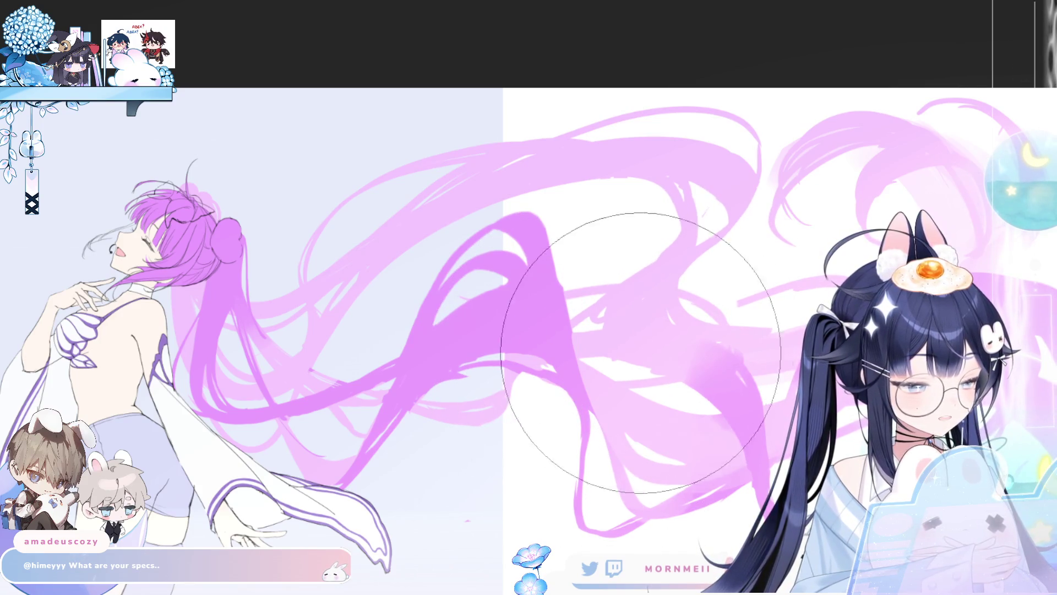
scroll(544, 420, "down", 3)
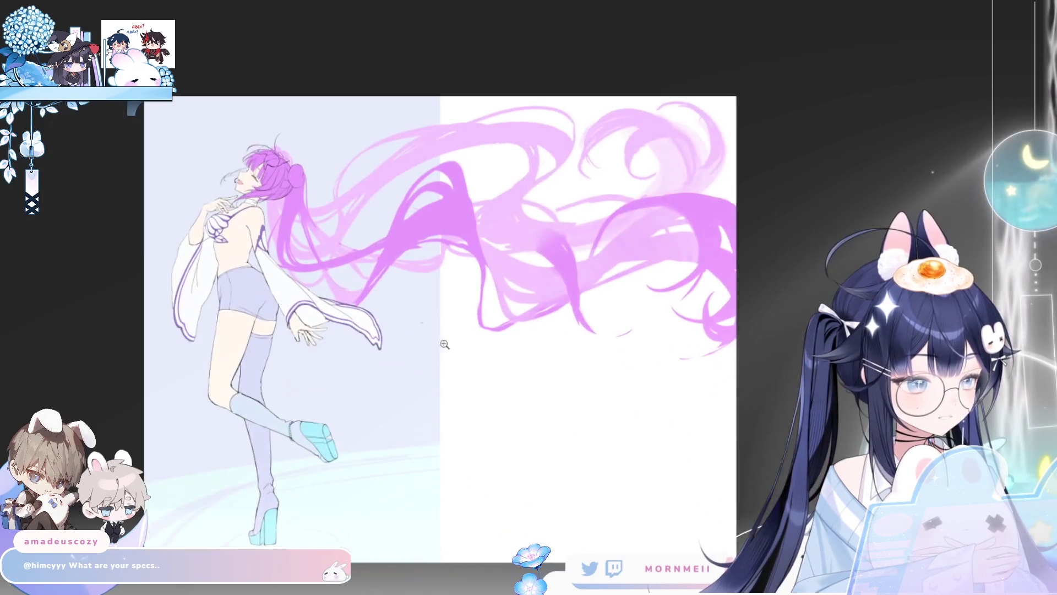
key("h")
key("h")
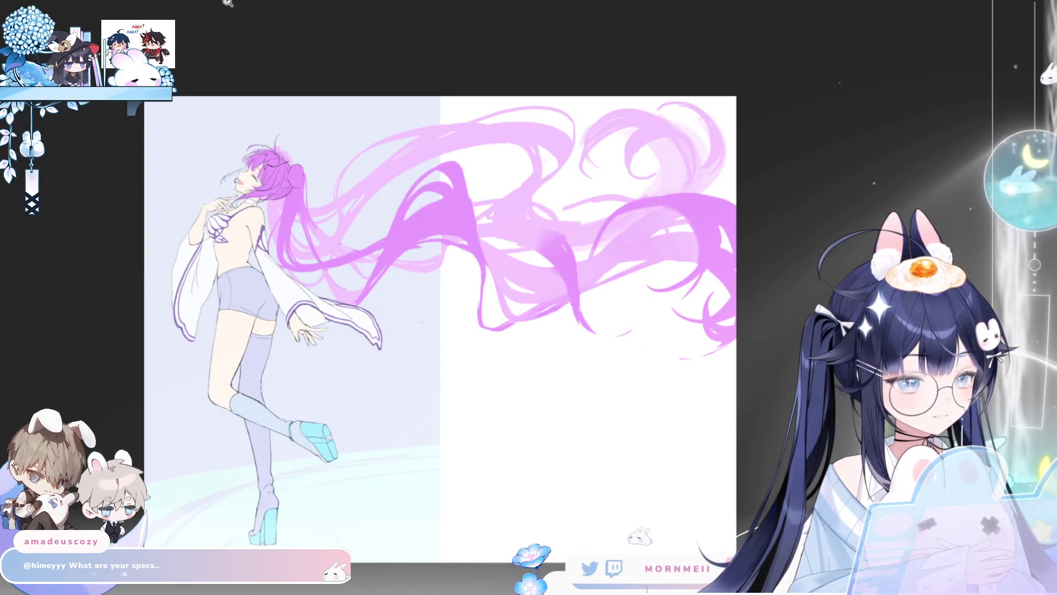
key("h")
scroll(347, 505, "down", 3)
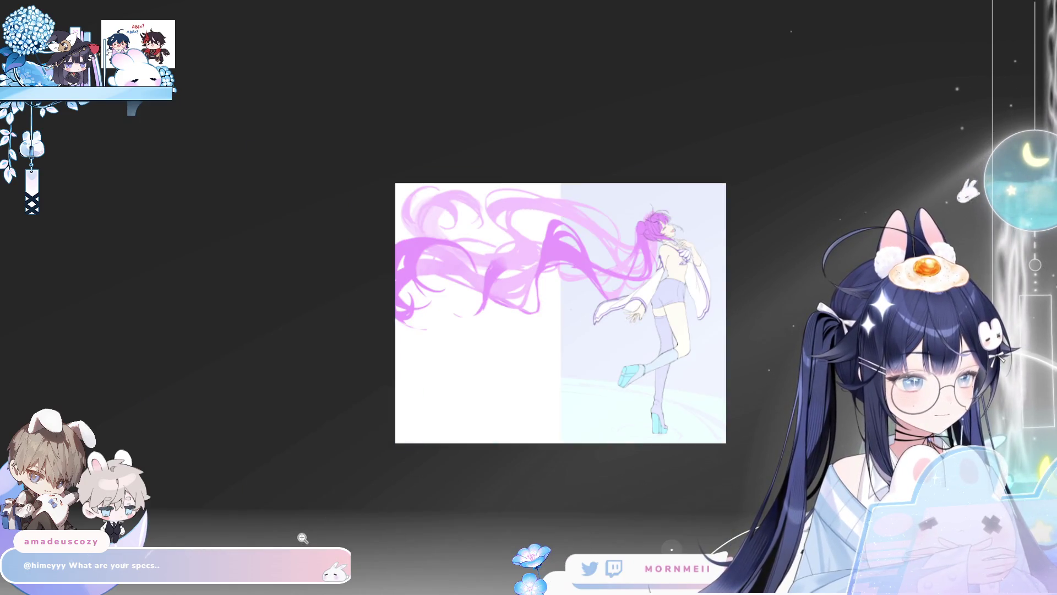
key("h")
scroll(558, 219, "up", 5)
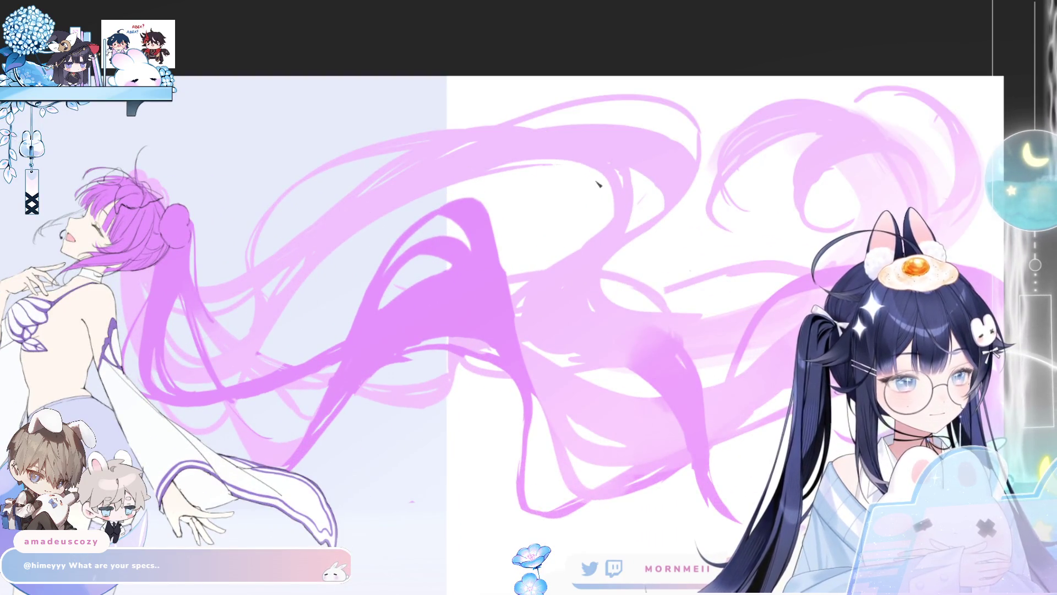
key("h")
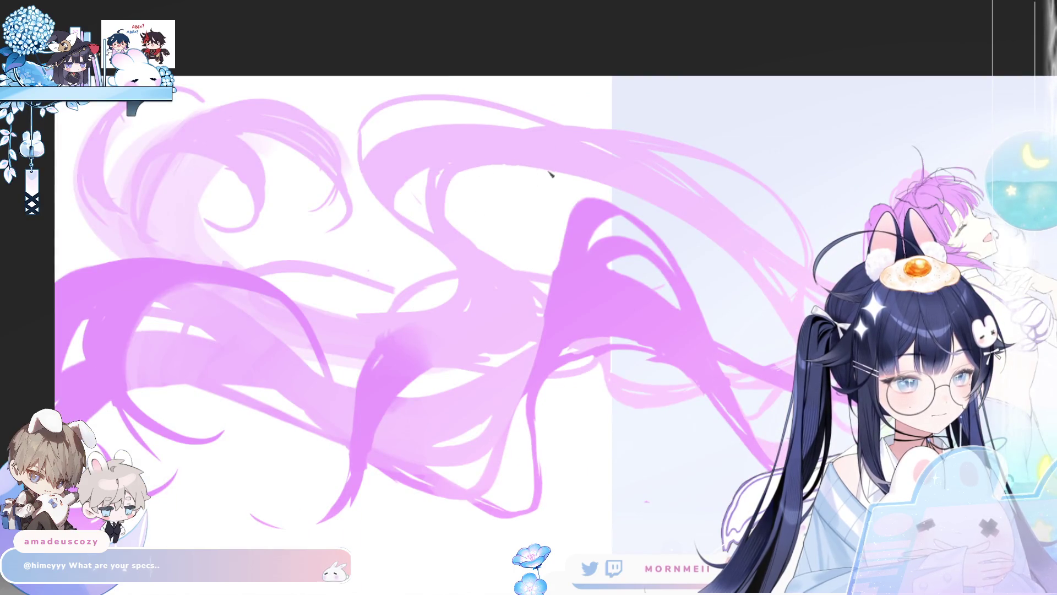
scroll(550, 174, "down", 5)
key("h")
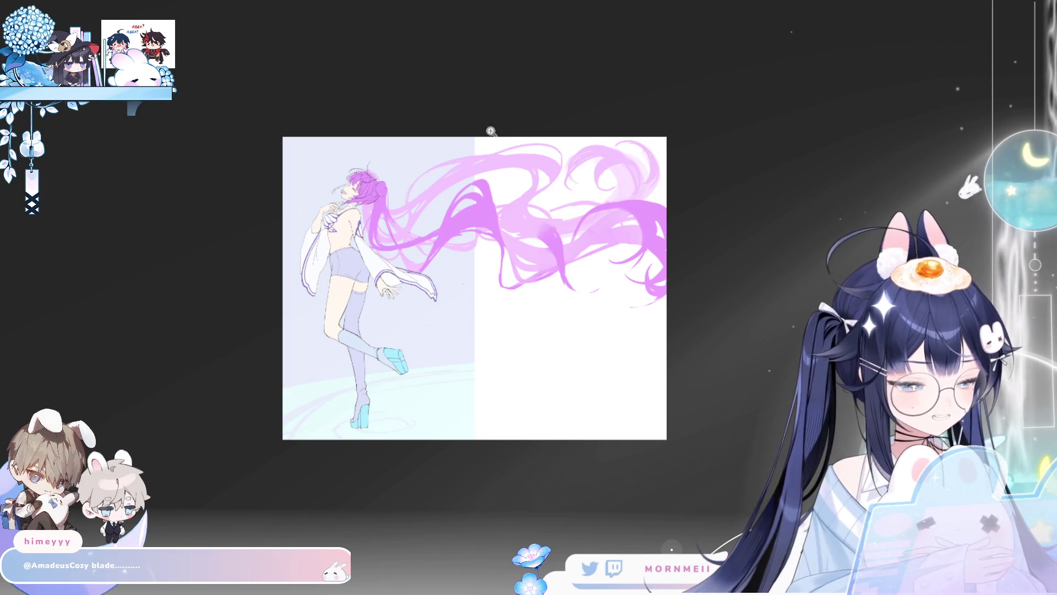
left_click(437, 184)
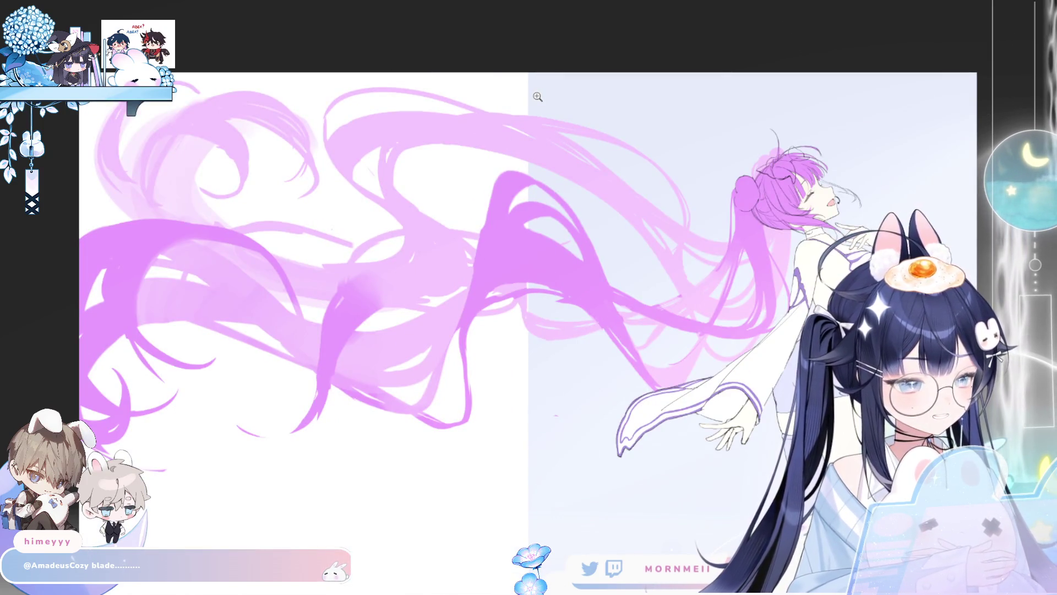
key("h")
Compare via undo and redo, enlarge the brush, then undo the darker hair strokes.
key("ctrl+z")
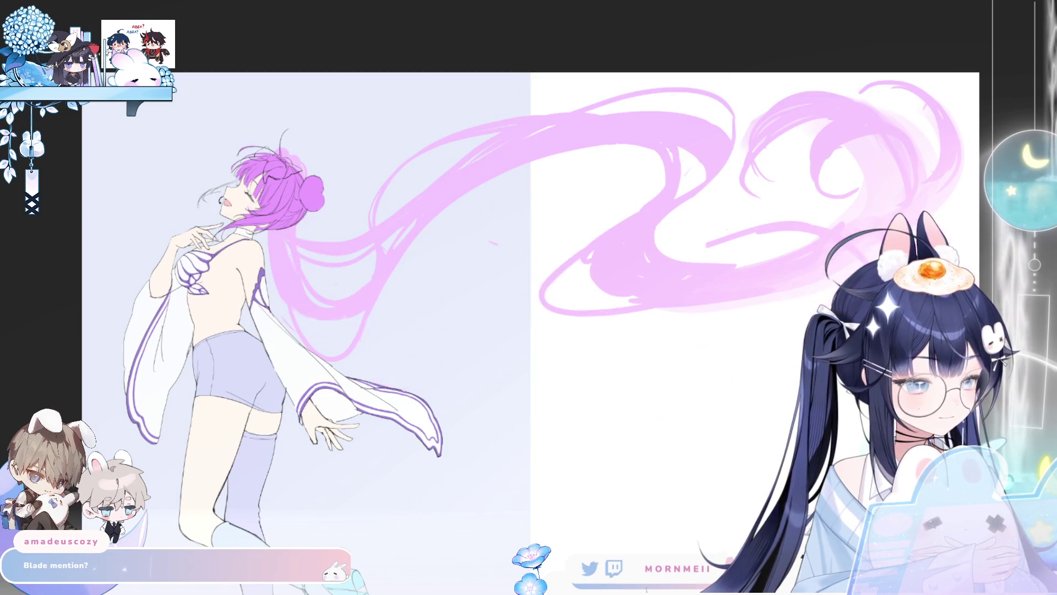
key("ctrl+y")
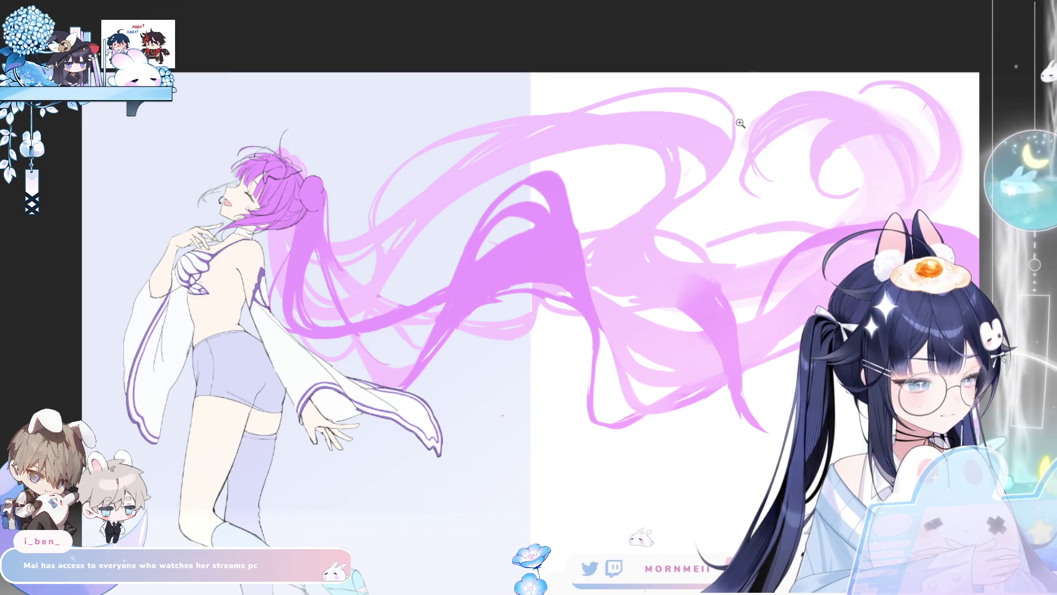
key("bracketright")
key("bracketright")
key("bracketright")
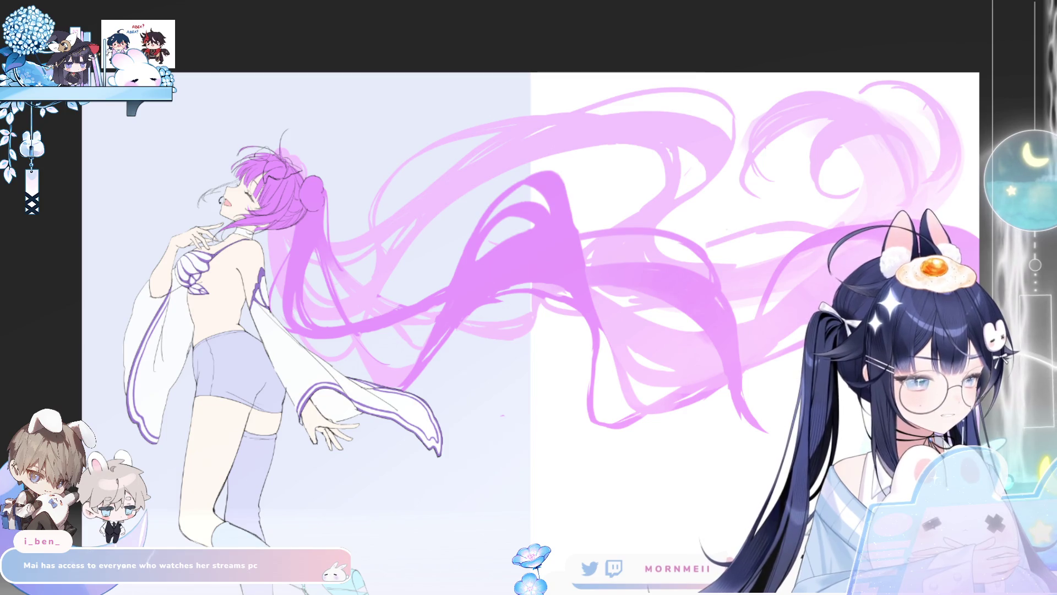
key("ctrl+z")
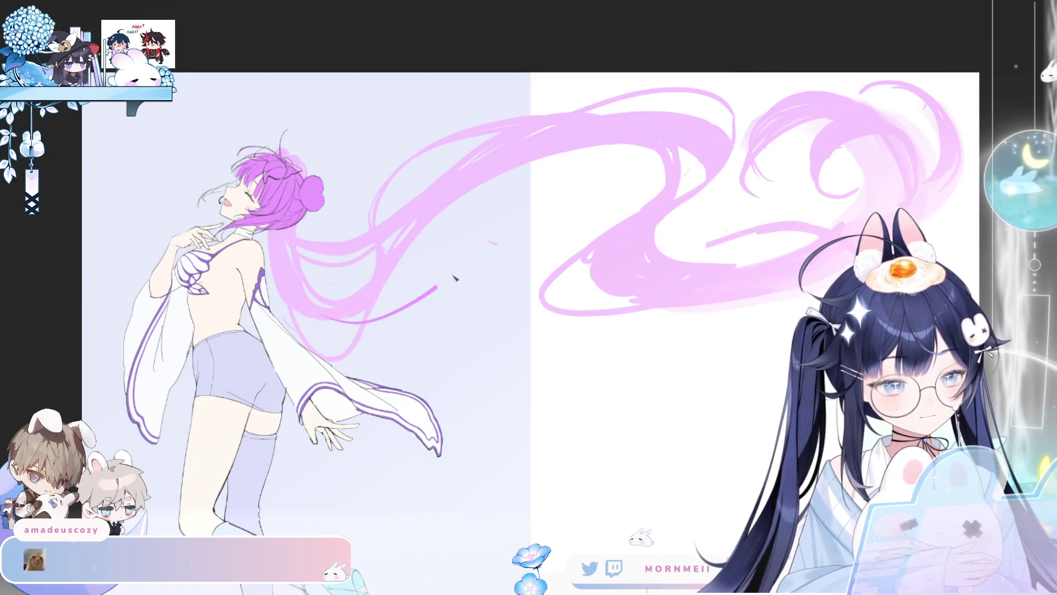
Undo the last stroke, paint a long strand sweeping up-right and thicken the right strands.
key("ctrl+z")
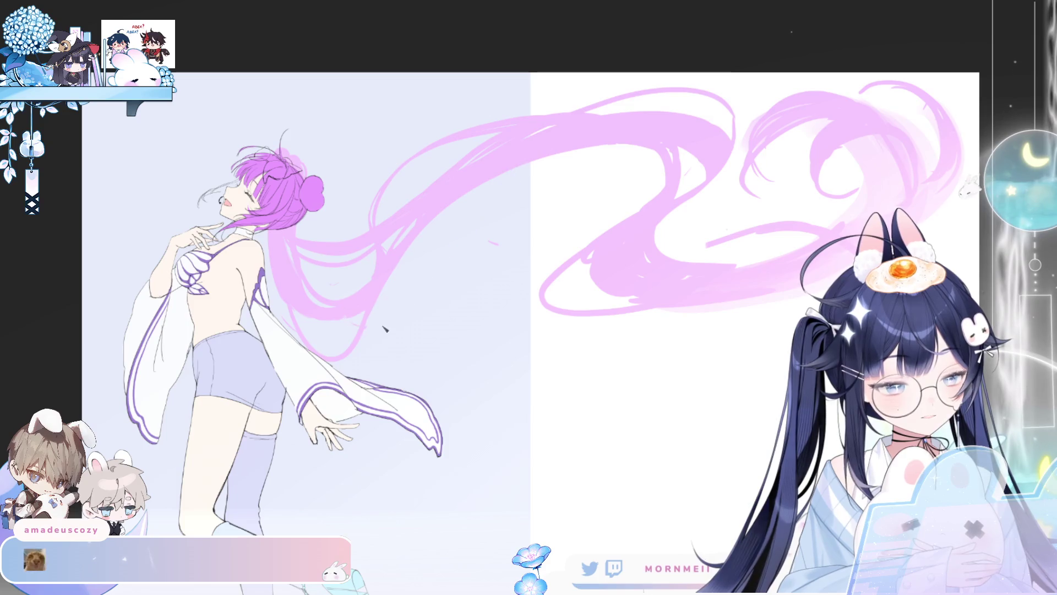
mouse_move(300, 289)
left_mouse_down()
mouse_move(506, 172)
mouse_move(621, 82)
left_mouse_up()
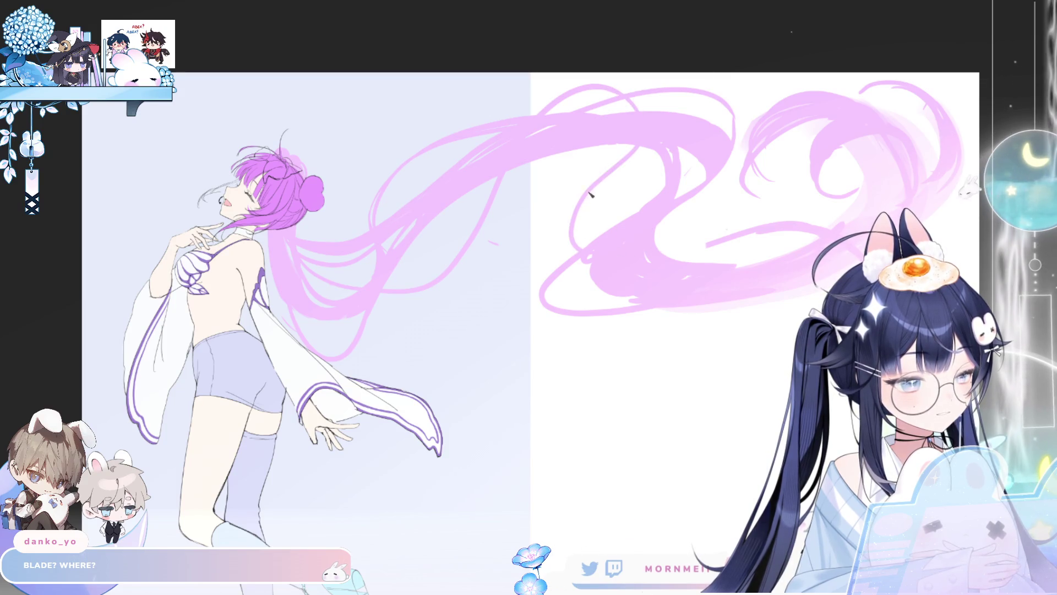
left_click_drag(590, 213, 608, 249)
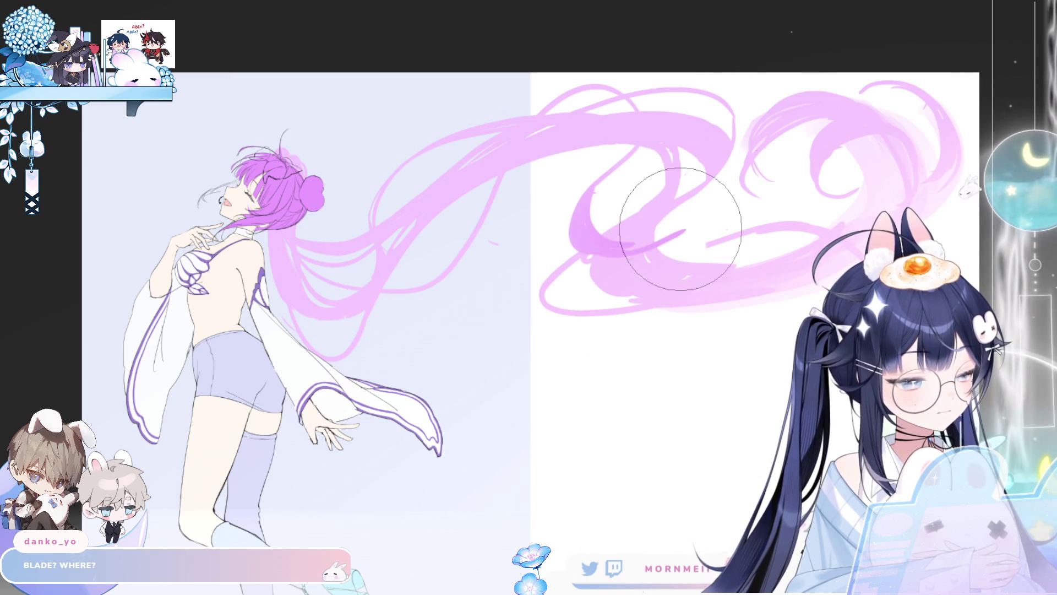
key("h")
key("h")
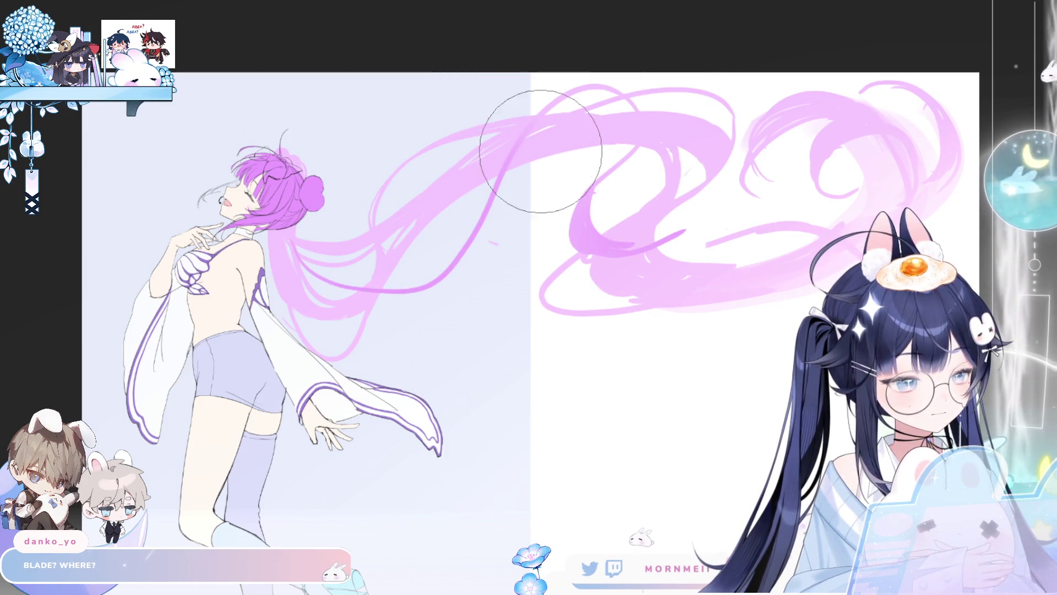
key("h")
key("h")
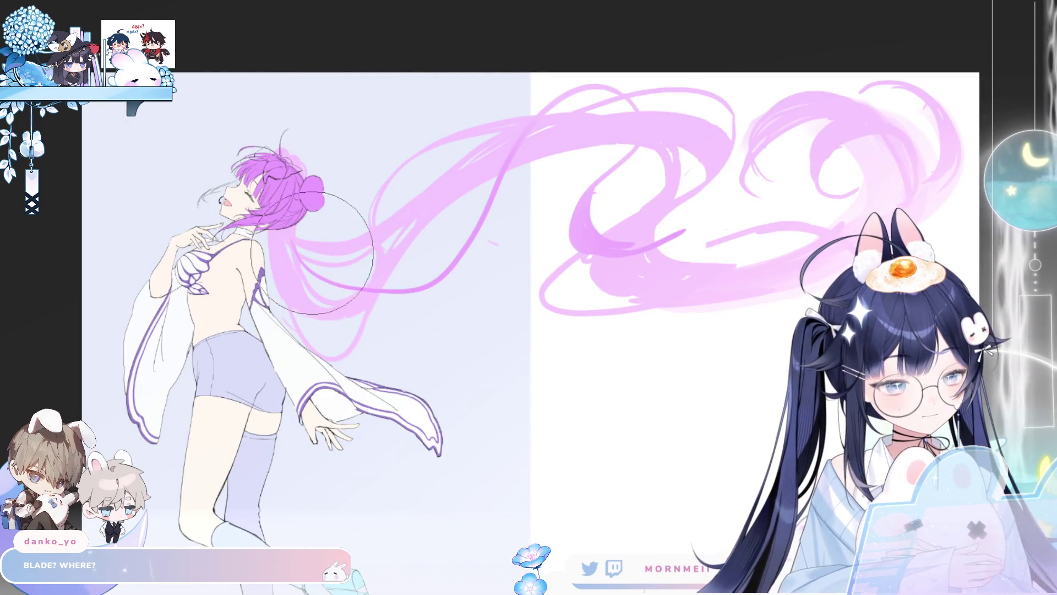
Deepen the pink on the lower strands and pan the mirrored view toward the hair ends.
left_click_drag(319, 264, 457, 289)
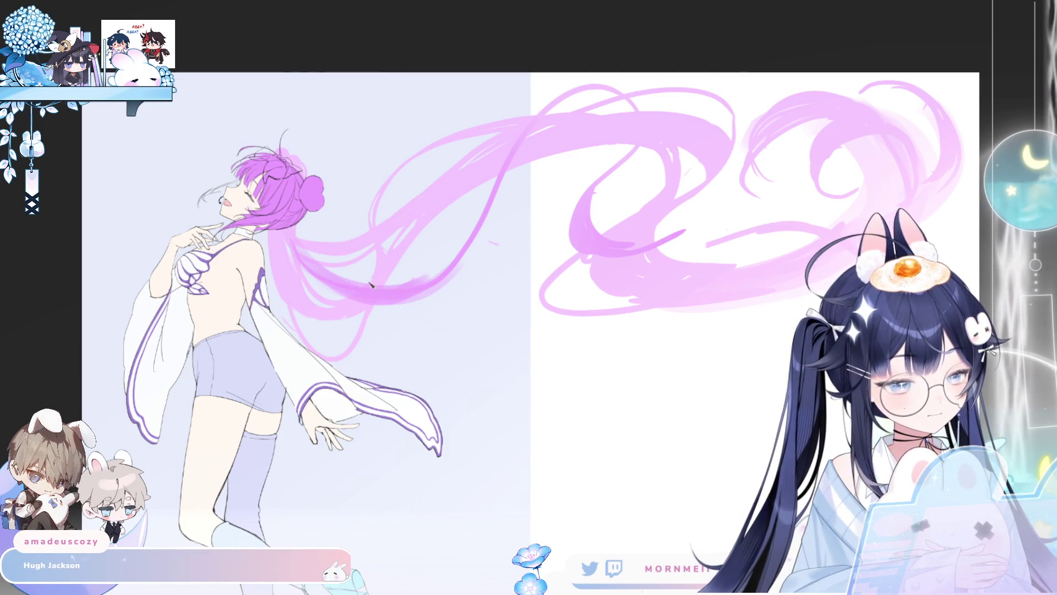
key("h")
left_click_drag(665, 242, 329, 250)
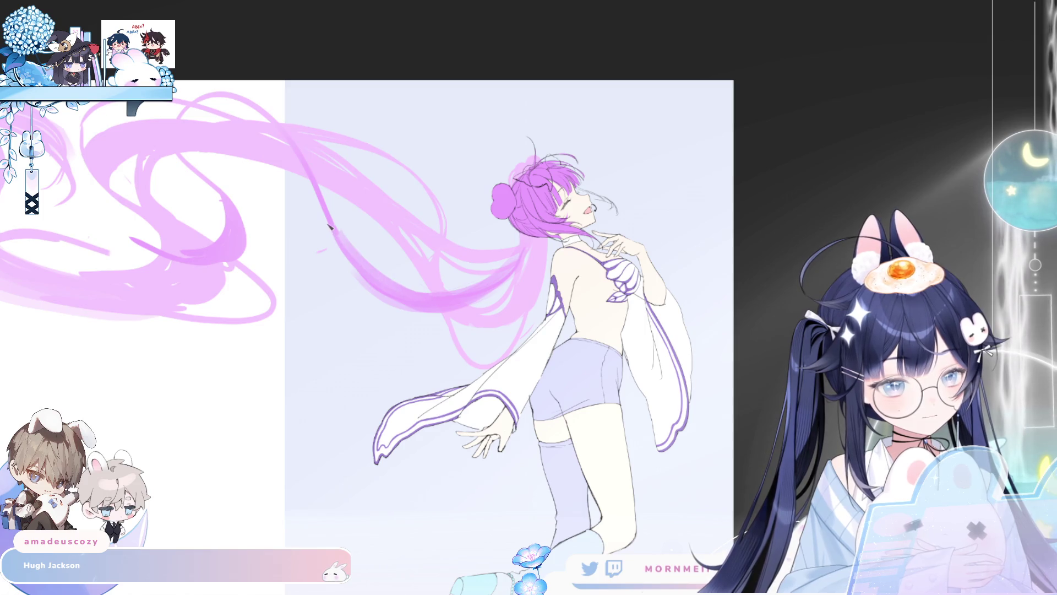
Paint darker pink strokes along the upper hair strands, then undo the last one.
key("h")
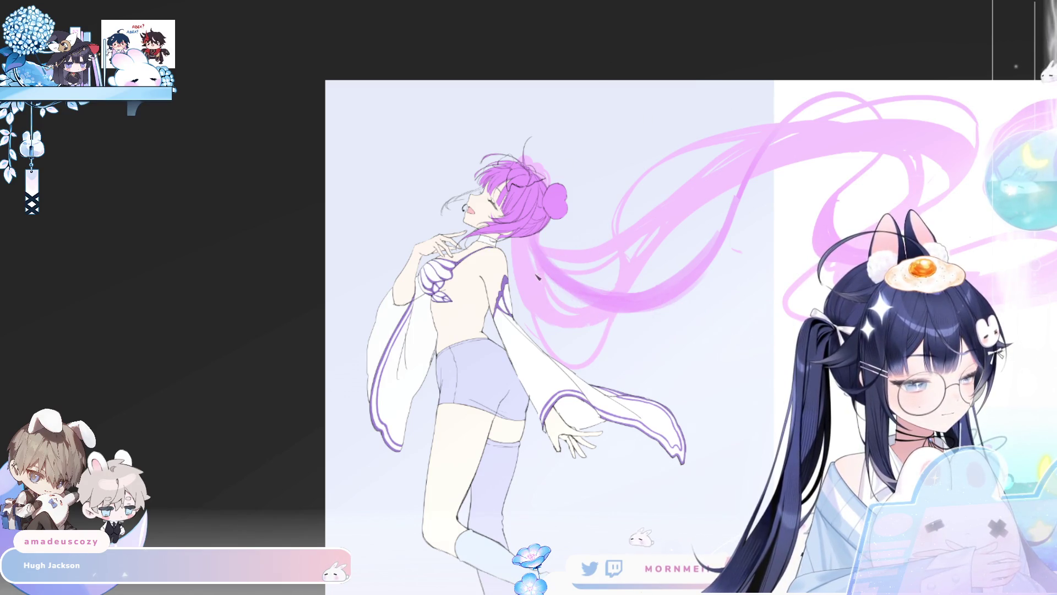
left_click_drag(644, 311, 564, 282)
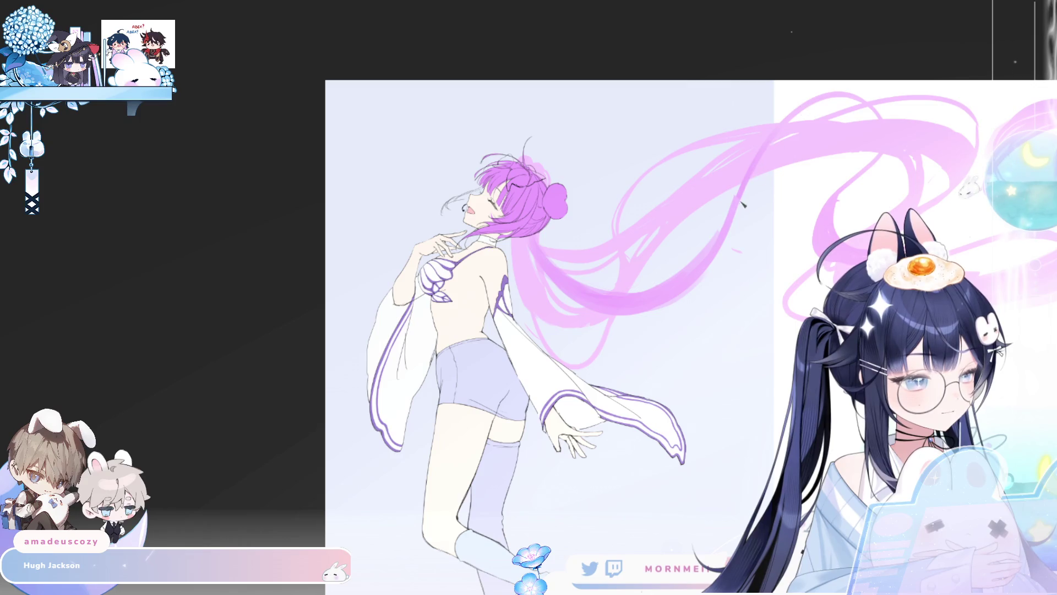
left_click_drag(794, 127, 846, 87)
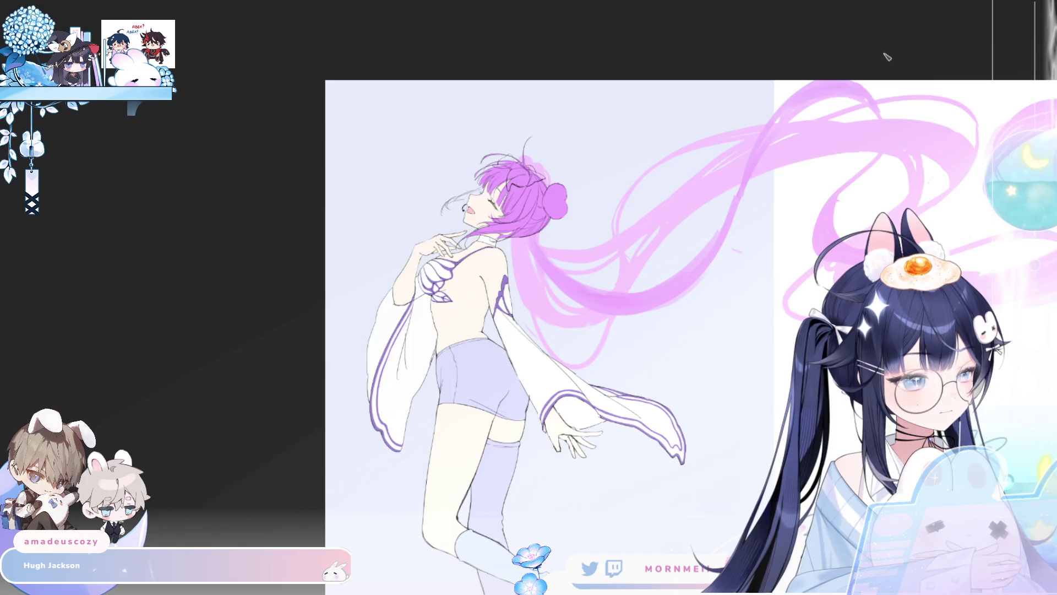
key("h")
key("h")
left_click_drag(837, 218, 633, 194)
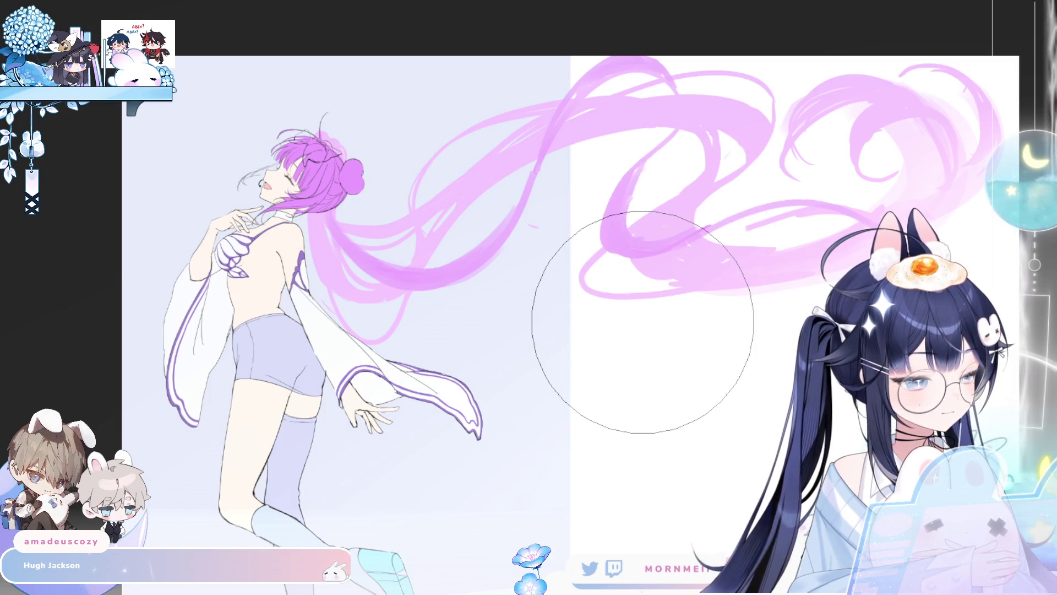
key("ctrl+z")
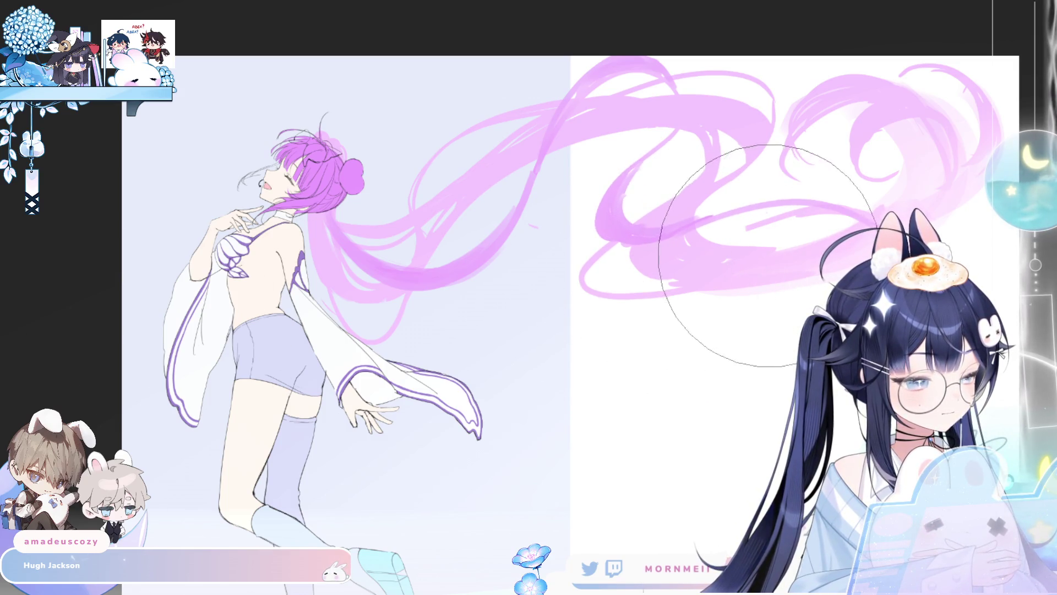
Shrink the brush and add thin curved strands across the hair and lower-left loop.
key("bracketleft")
key("bracketleft")
key("bracketleft")
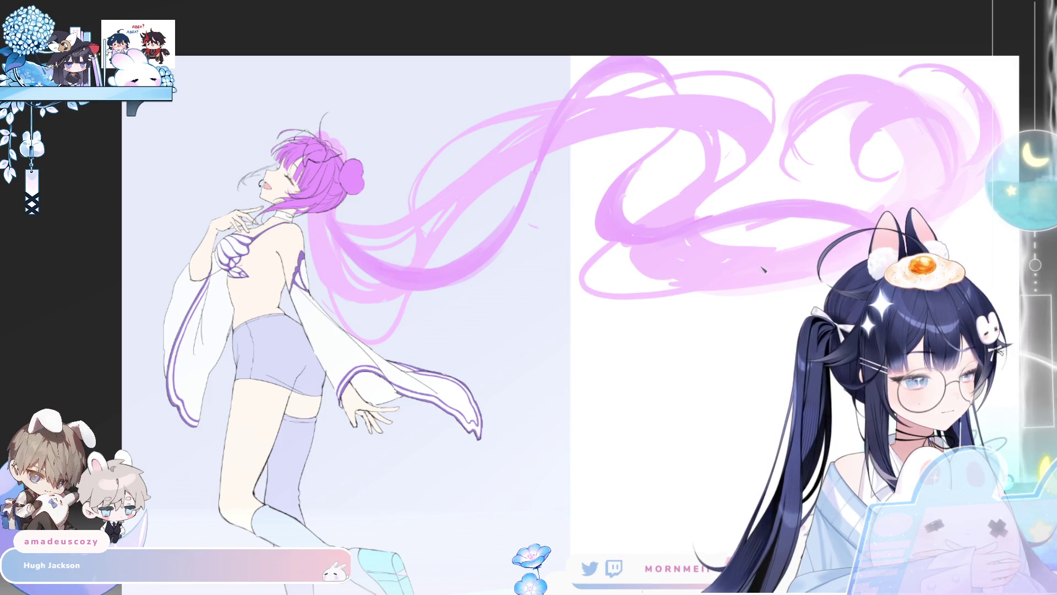
key("m")
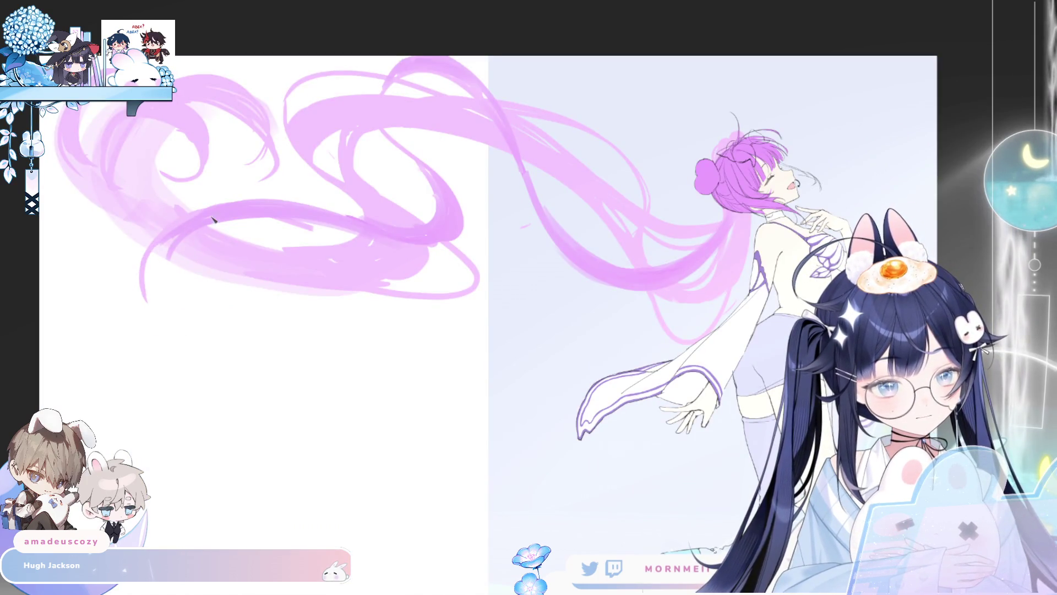
scroll(272, 241, "down", 3)
key("m")
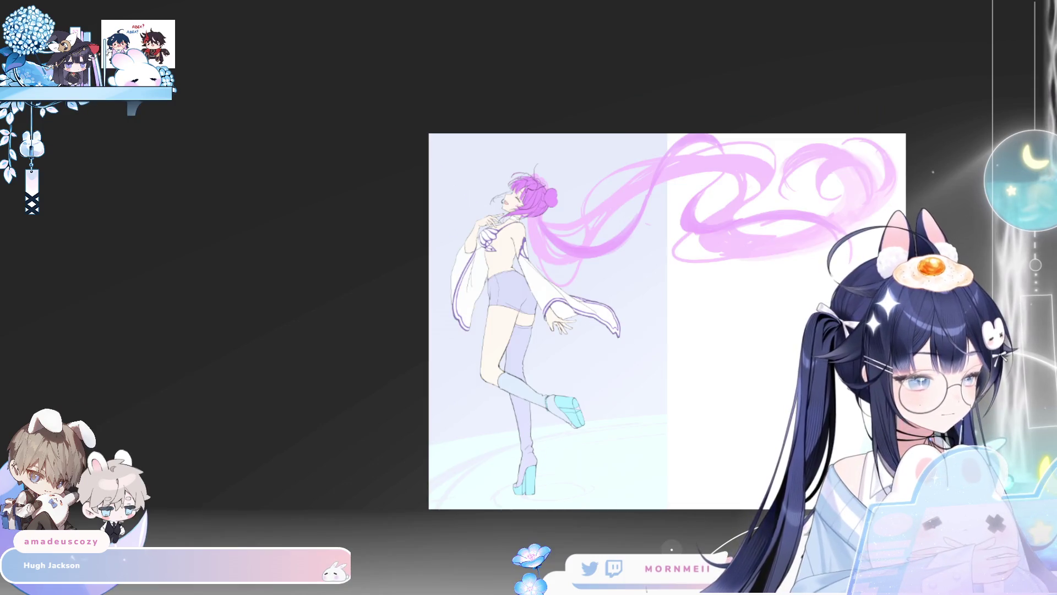
scroll(856, 227, "up", 3)
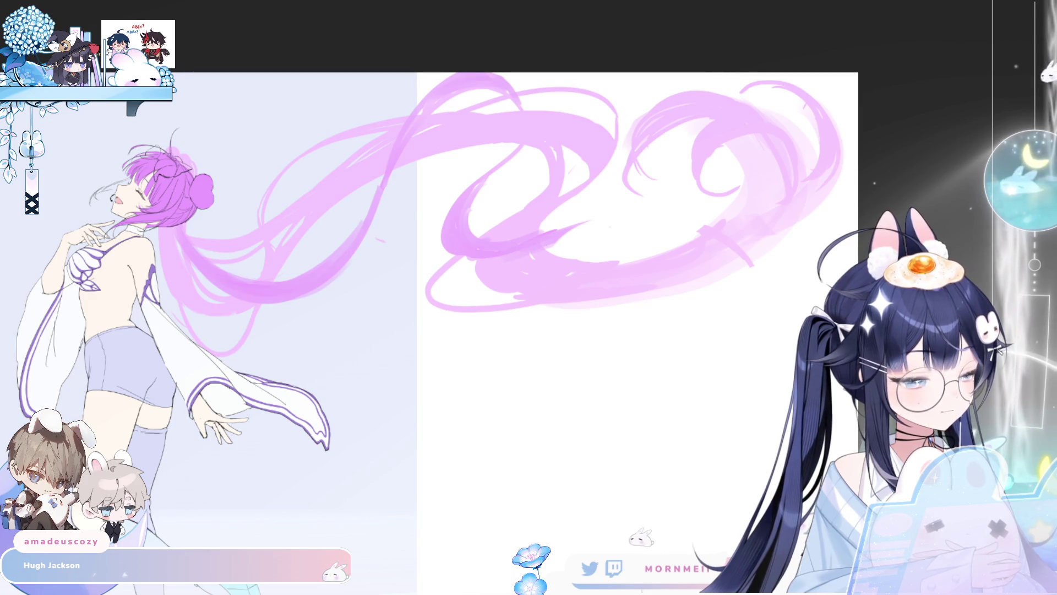
left_click_drag(551, 235, 671, 222)
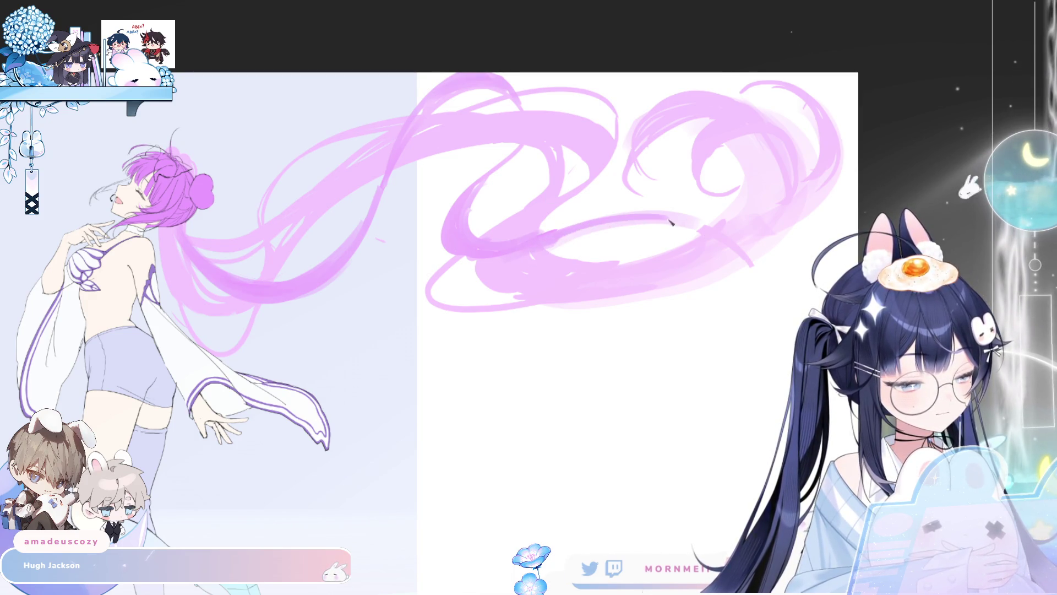
left_click_drag(443, 228, 504, 267)
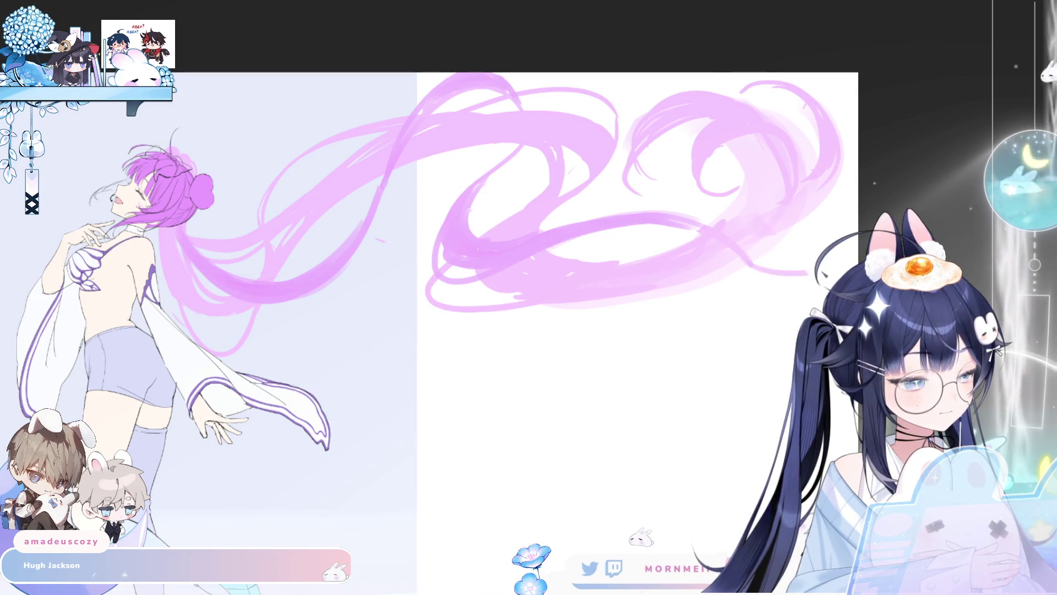
Retry the lower loop's curve, undo it, and compare the whole sketch in mirrored view.
key("h")
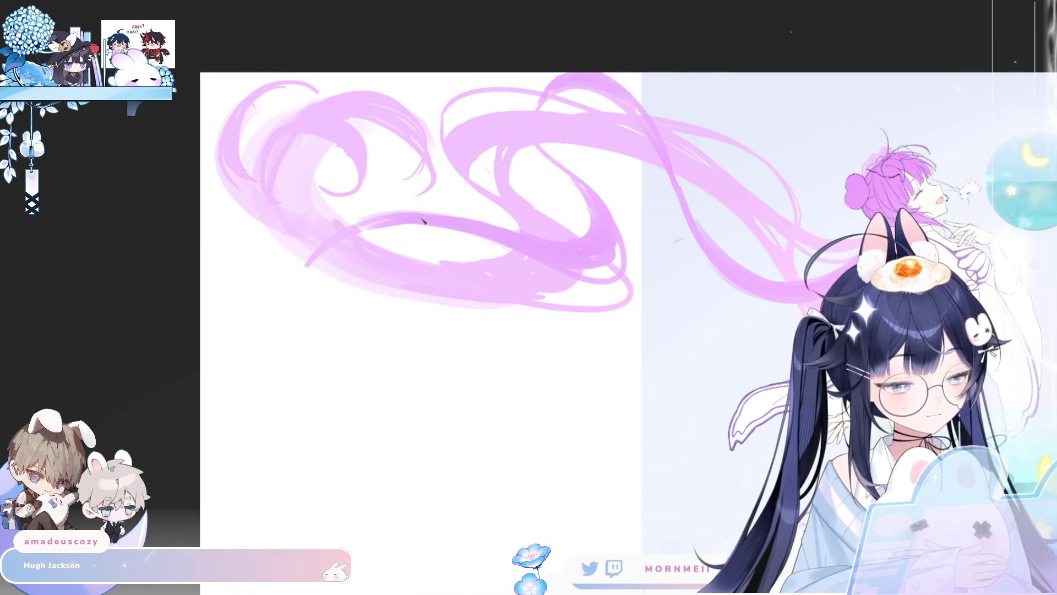
key("ctrl+z")
mouse_move(215, 229)
left_mouse_down()
mouse_move(253, 272)
mouse_move(228, 265)
mouse_move(347, 242)
mouse_move(293, 269)
left_mouse_up()
key("ctrl+z")
key("ctrl+z")
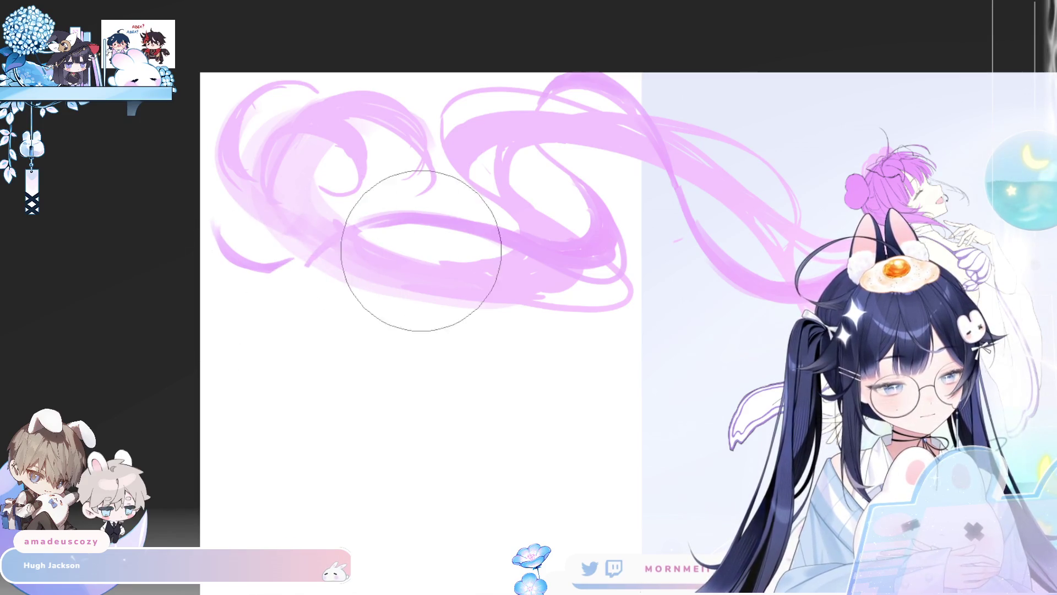
key("m")
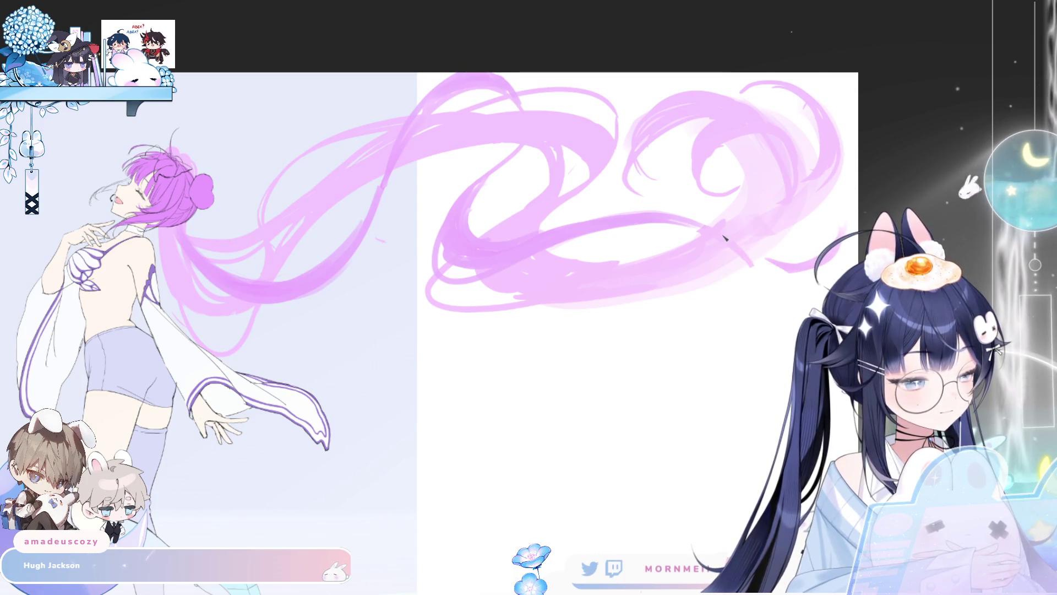
key("ctrl+0")
key("m")
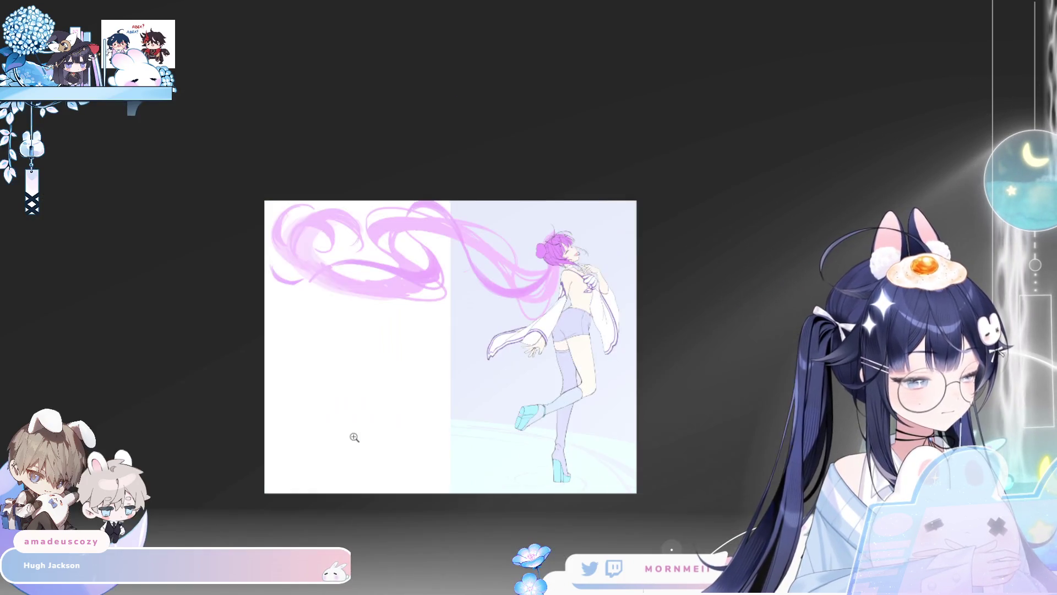
key("m")
left_click(807, 302)
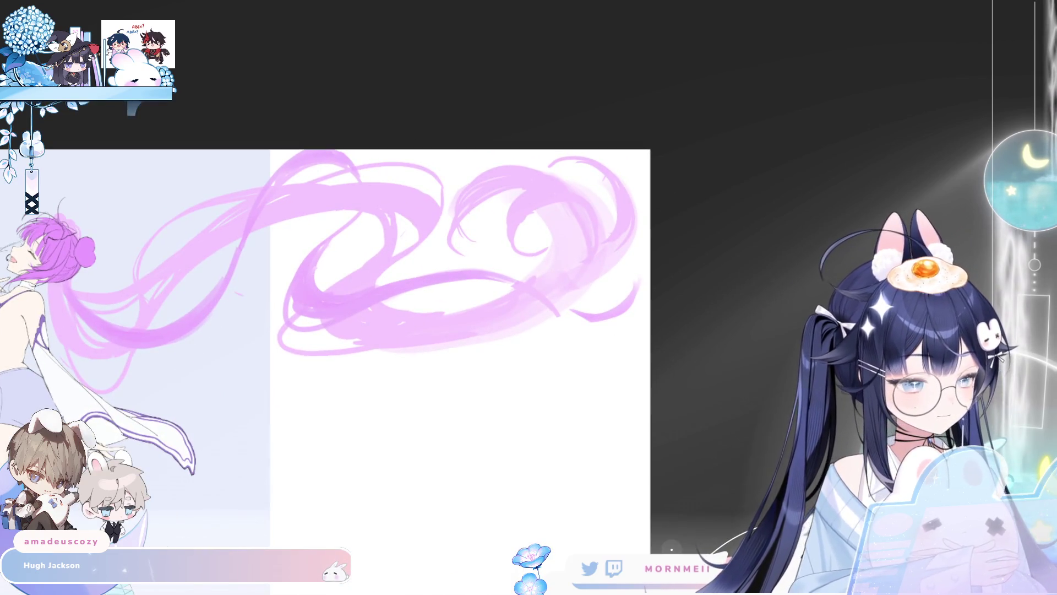
Redraw the thin bottom strand rising up-right several times, ending with a hooked version.
key("ctrl+z")
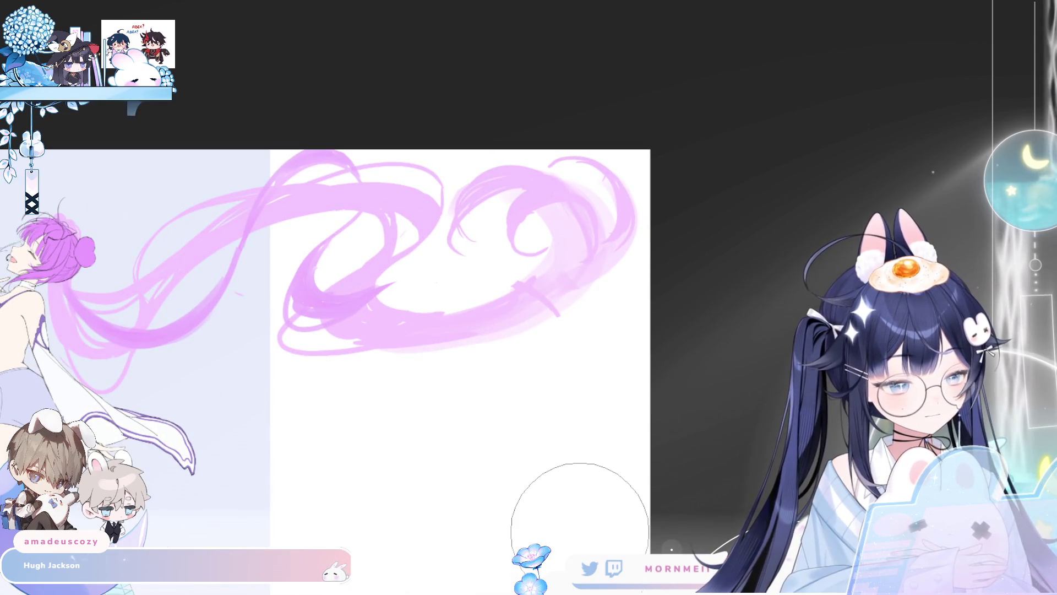
mouse_move(380, 287)
left_mouse_down()
mouse_move(446, 278)
mouse_move(474, 294)
left_mouse_up()
key("ctrl+z")
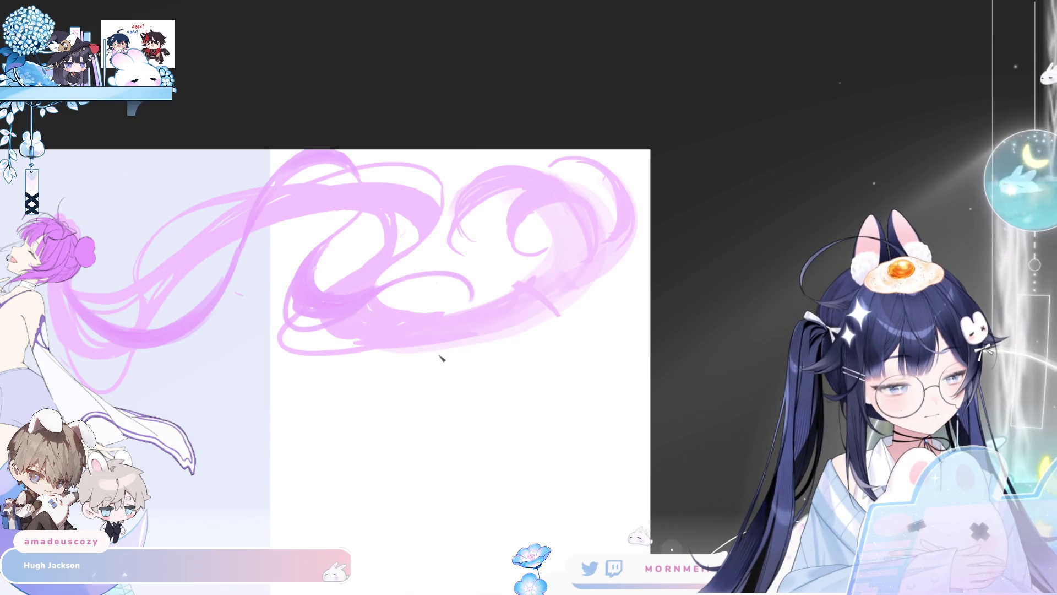
mouse_move(444, 389)
left_mouse_down()
mouse_move(619, 311)
mouse_move(515, 345)
mouse_move(603, 313)
mouse_move(650, 315)
left_mouse_up()
key("ctrl+z")
key("ctrl+z")
key("ctrl+z")
left_click_drag(455, 379, 593, 319)
key("ctrl+z")
left_click_drag(452, 384, 611, 310)
key("ctrl+z")
key("ctrl+z")
mouse_move(449, 353)
left_mouse_down()
mouse_move(528, 368)
mouse_move(600, 308)
left_mouse_up()
key("ctrl+z")
key("ctrl+z")
key("ctrl+z")
left_click_drag(460, 354, 609, 311)
Replace the stroke near the right loop with a new downward-curving strand.
scroll(397, 381, "down", 5)
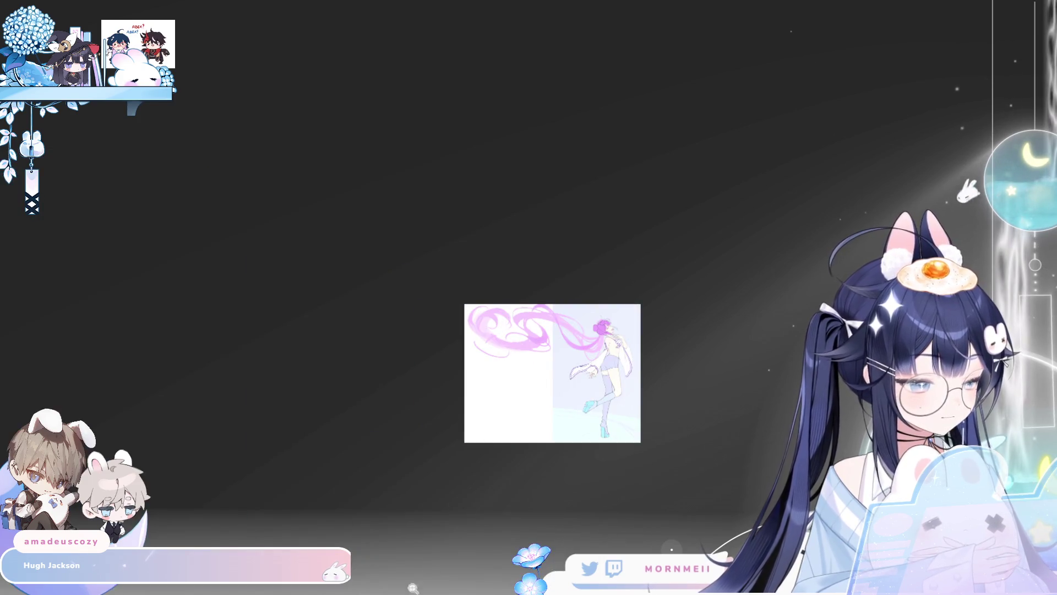
scroll(566, 295, "up", 3)
scroll(566, 294, "up", 2)
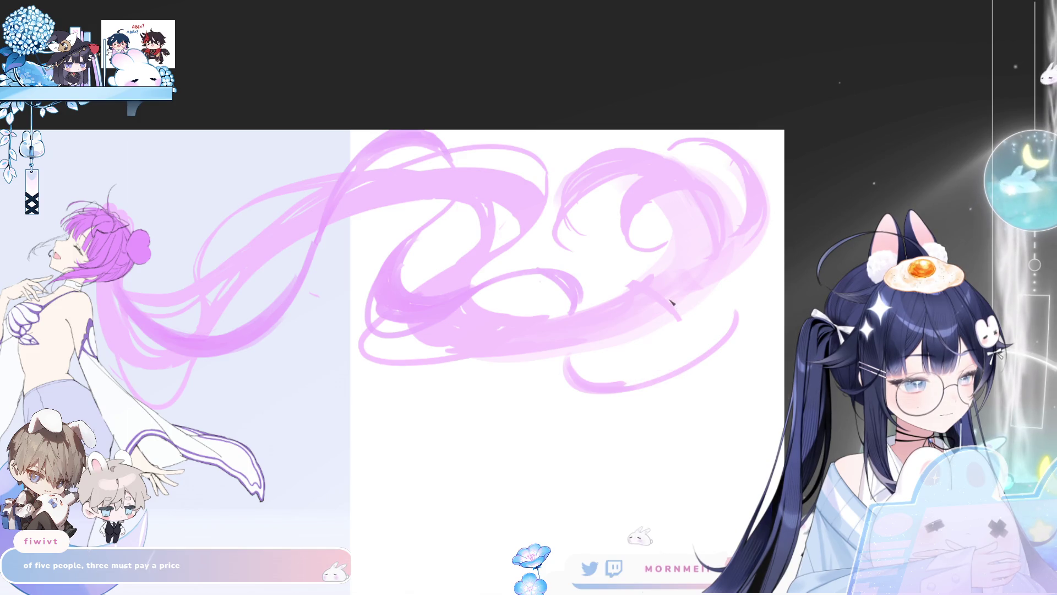
key("h")
key("ctrl+z")
mouse_move(386, 297)
left_mouse_down()
mouse_move(392, 377)
mouse_move(405, 364)
mouse_move(429, 372)
left_mouse_up()
key("h")
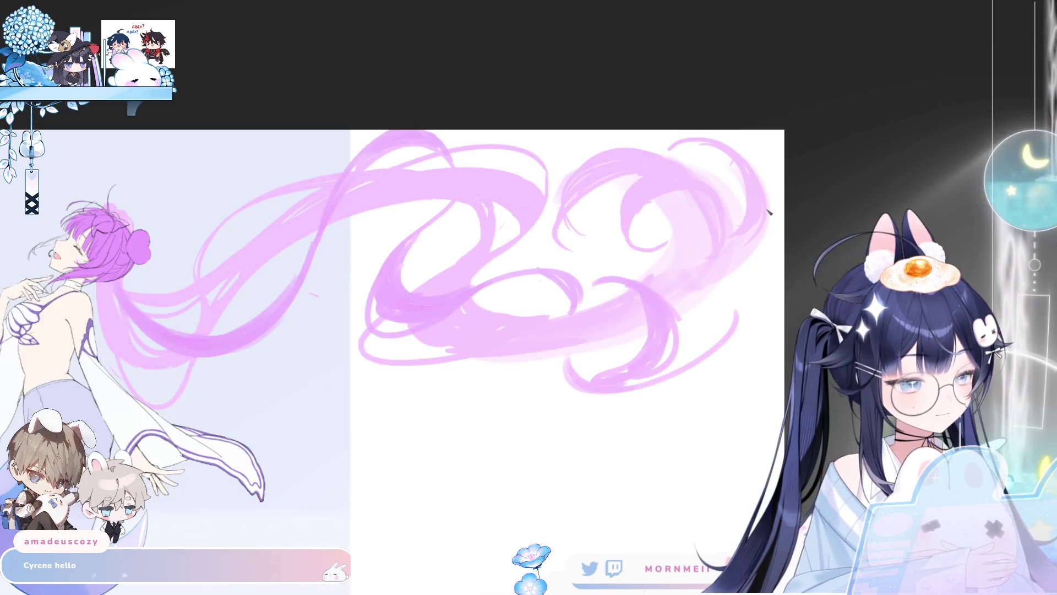
key("h")
key("ctrl+0")
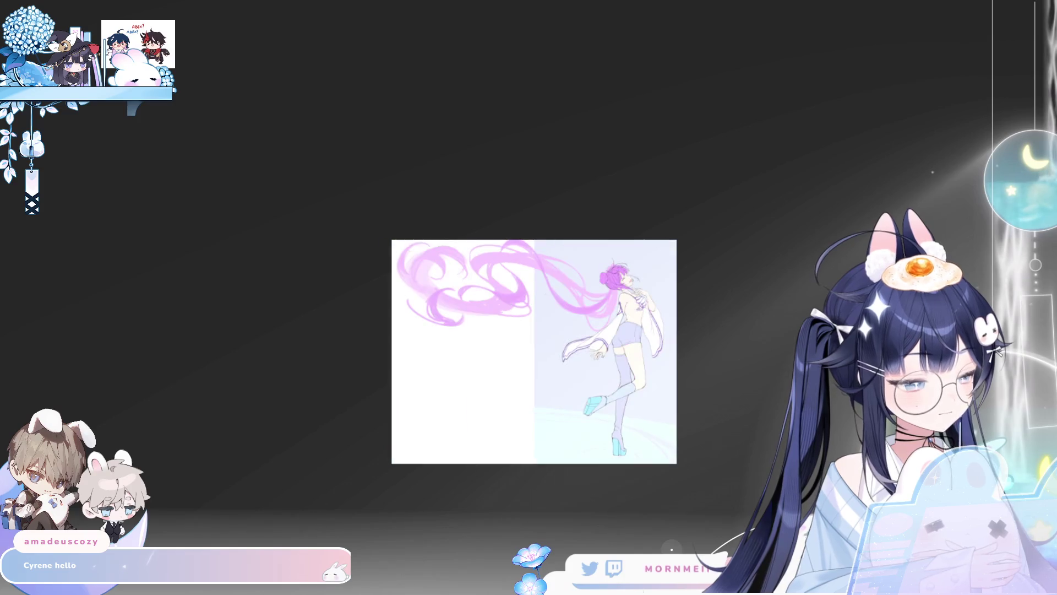
key("h")
key("ctrl+alt+0")
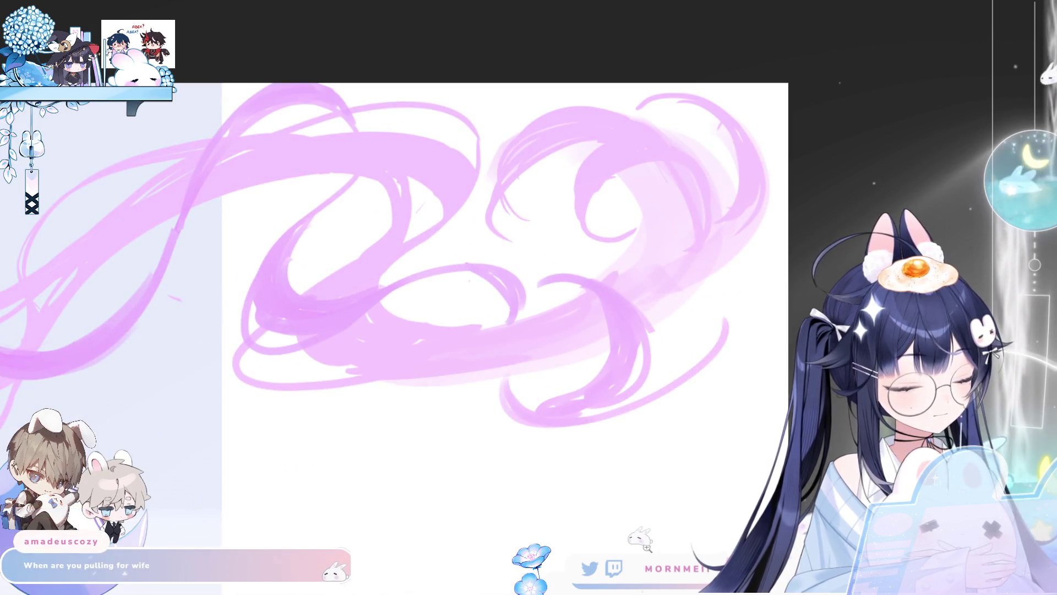
Extend the short pink strand into a longer flowing arc.
key("ctrl+space")
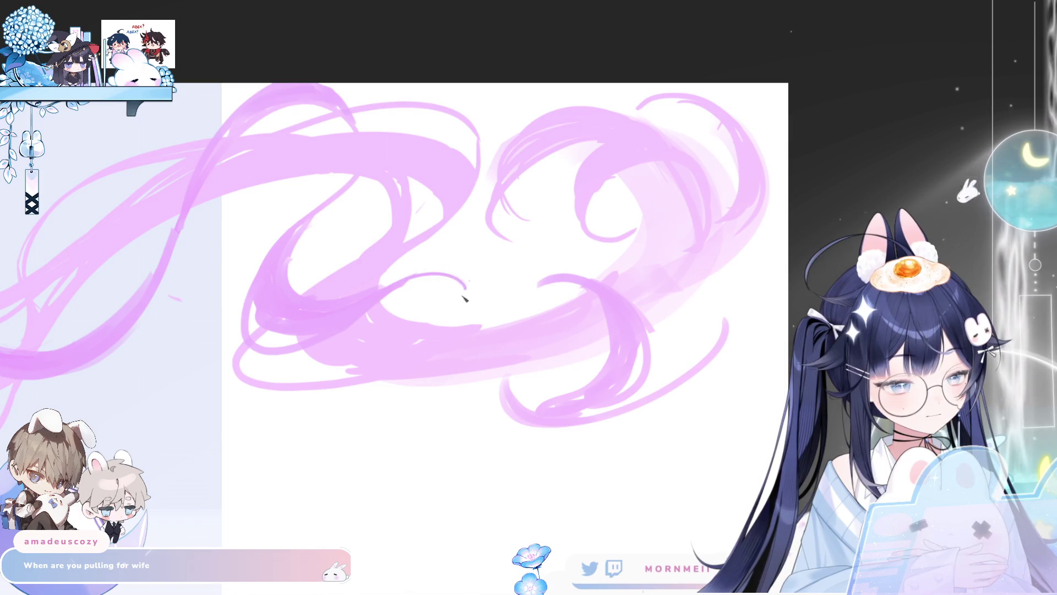
left_click_drag(395, 278, 483, 278)
key("ctrl+z")
left_click_drag(385, 300, 469, 298)
scroll(476, 453, "down", 5)
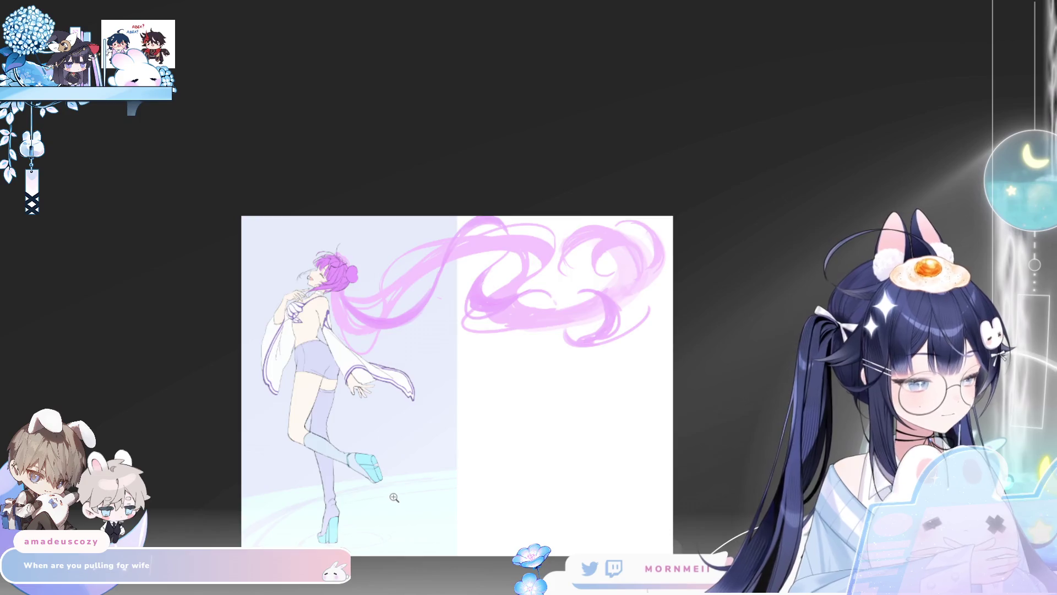
Check the lengthened arc in mirrored view and make the brush smaller.
key("h")
key("h")
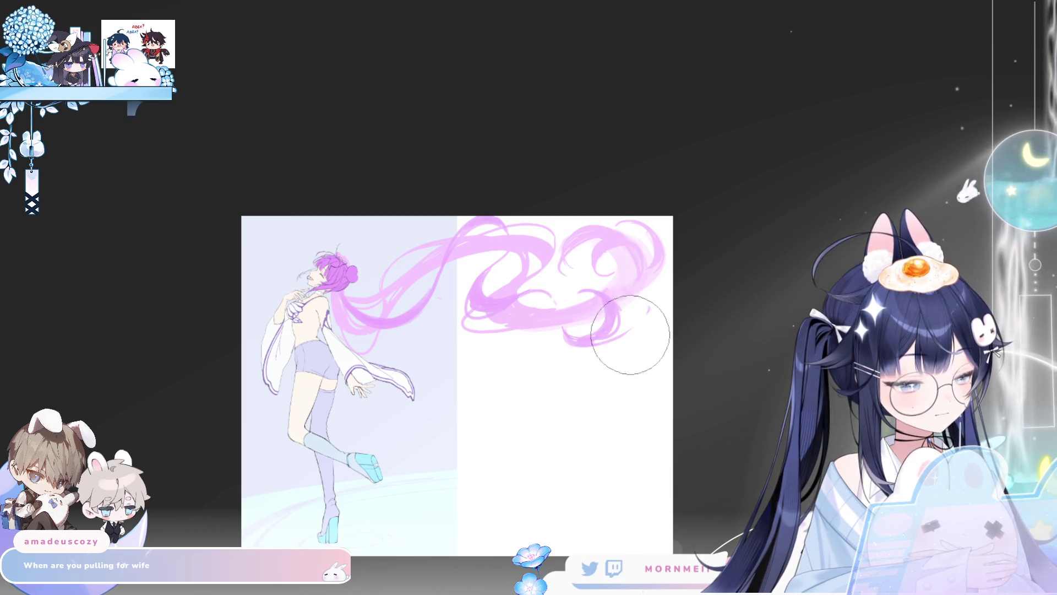
key("h")
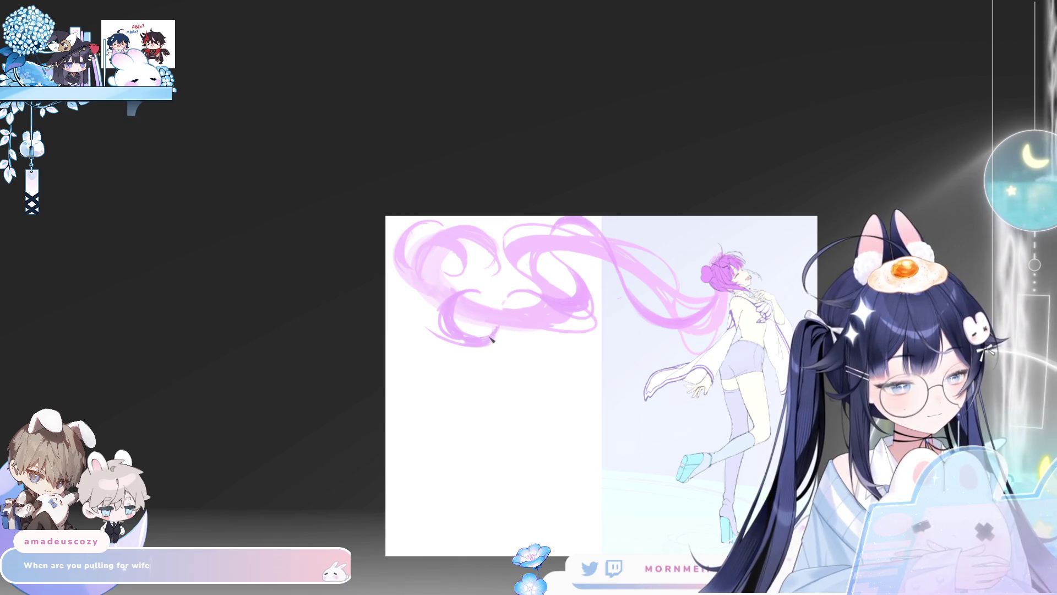
key("h")
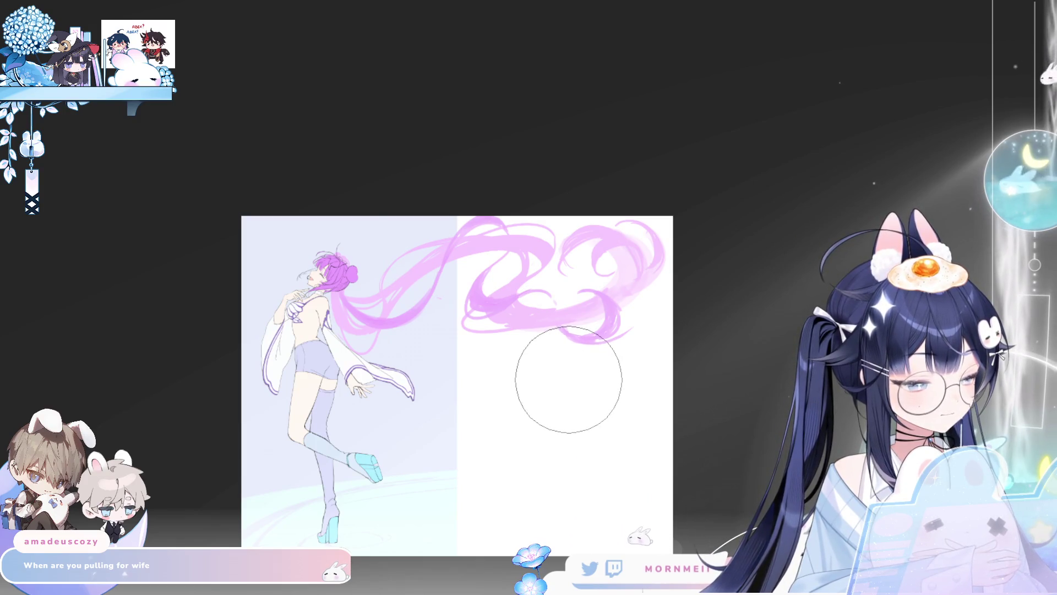
key("bracketleft")
key("bracketleft")
key("bracketleft")
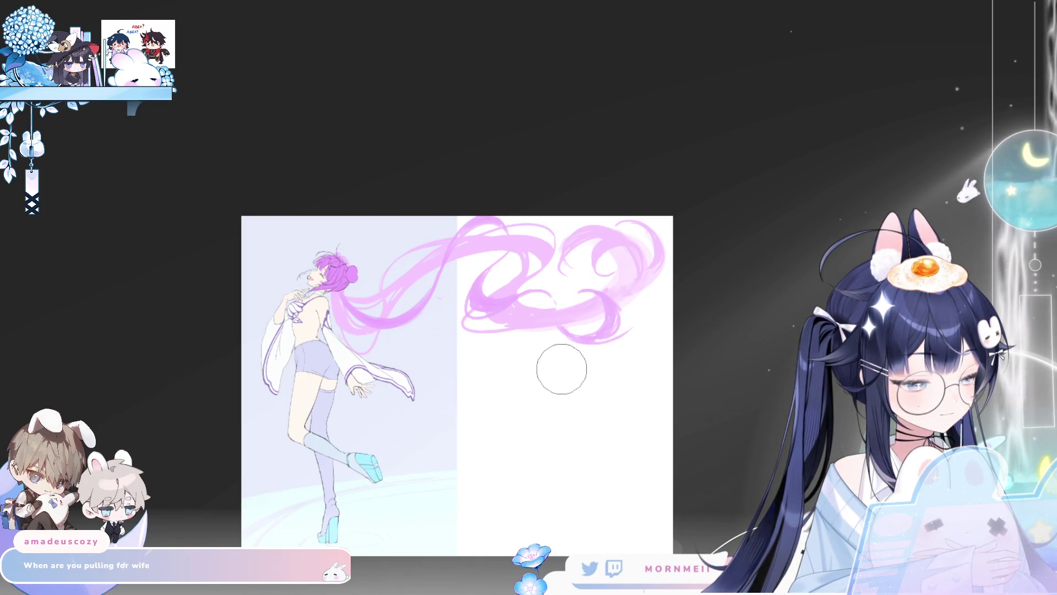
key("h")
key("h")
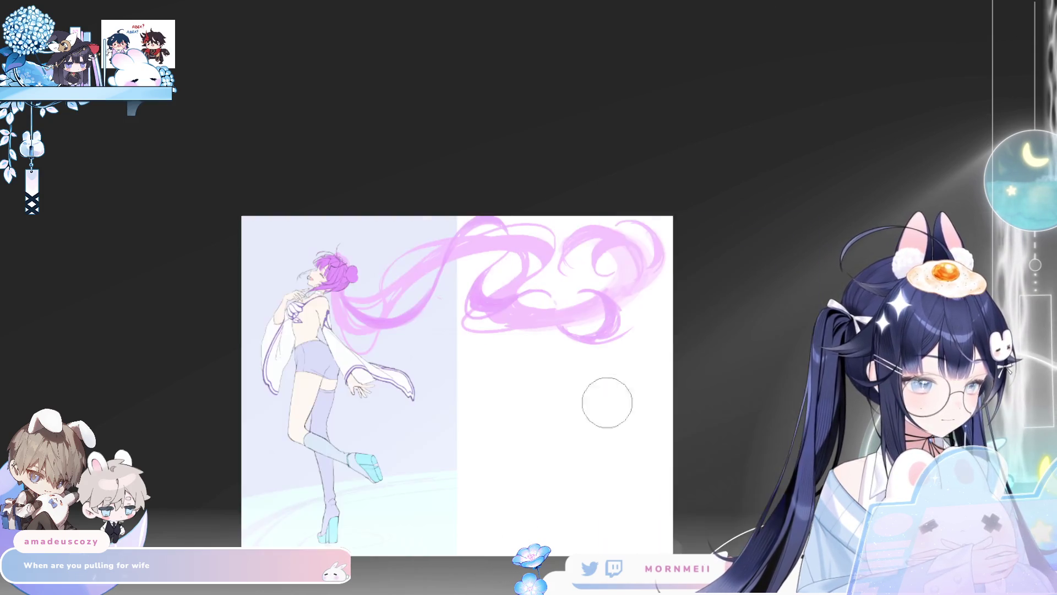
scroll(716, 333, "down", 5)
scroll(697, 330, "up", 3)
key("h")
key("h")
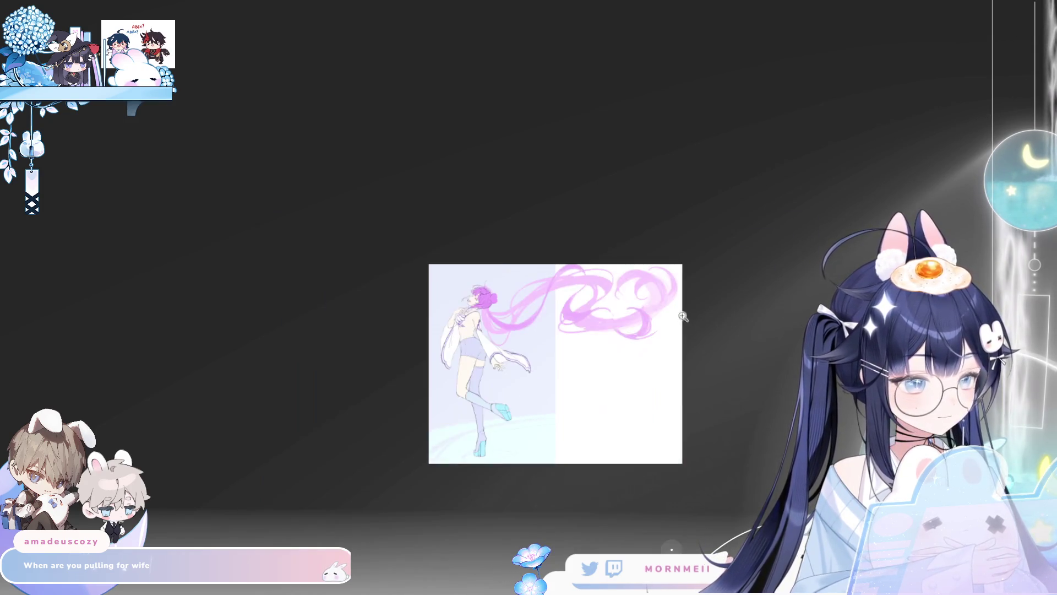
scroll(683, 317, "up", 4)
Lasso the right-hand hair loop and try stretching it with the Ctrl+T transform.
mouse_move(487, 376)
left_mouse_down()
mouse_move(616, 228)
mouse_move(658, 197)
mouse_move(673, 203)
left_mouse_up()
key("ctrl+t")
mouse_move(468, 425)
left_mouse_down()
mouse_move(396, 463)
mouse_move(397, 480)
left_mouse_up()
left_click_drag(676, 329, 664, 339)
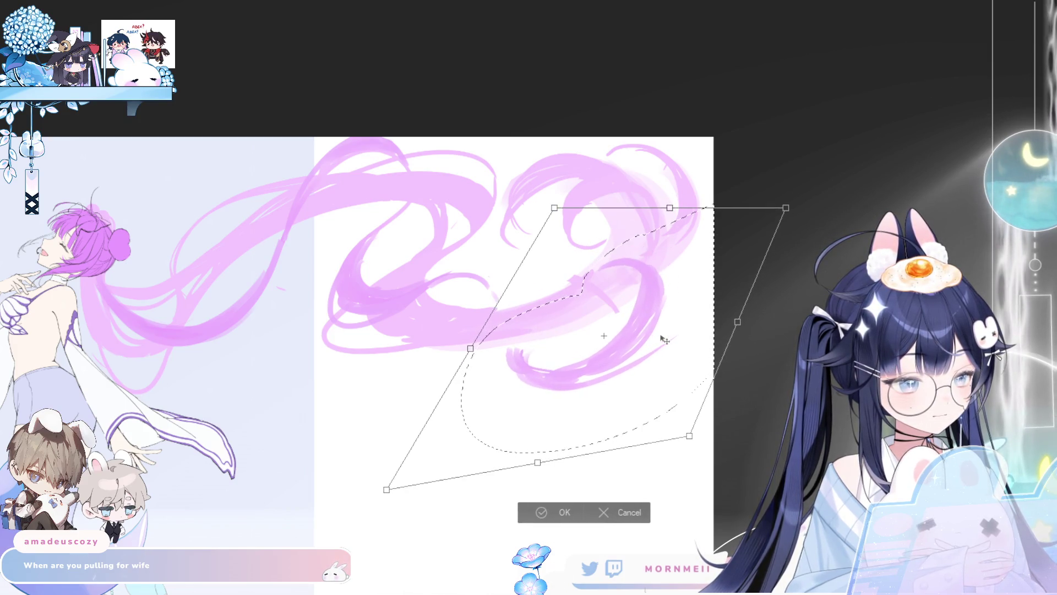
key("ctrl+z")
key("ctrl+z")
key("ctrl+z")
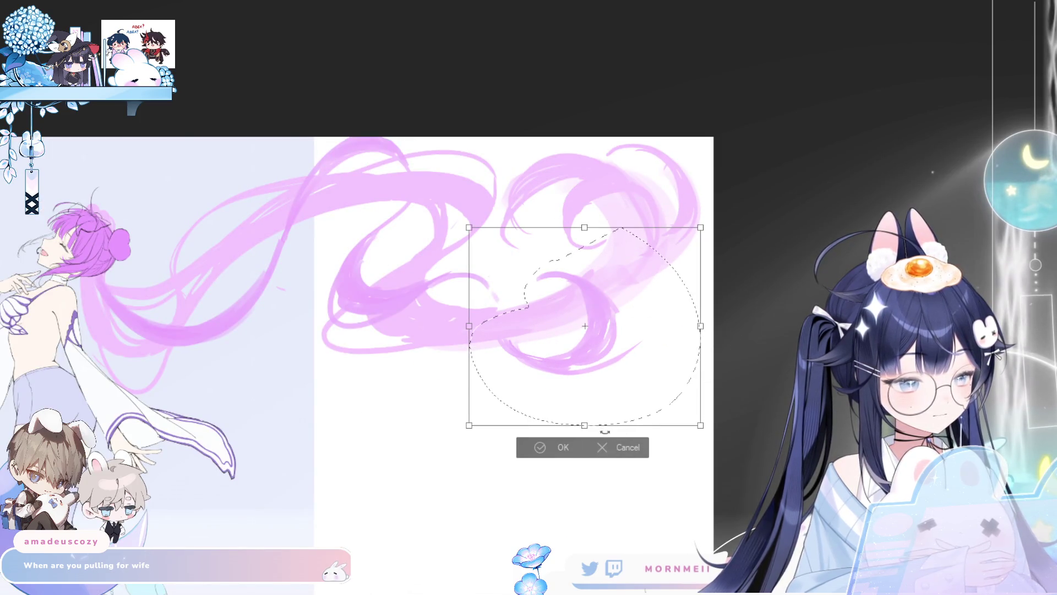
Cancel the transform, deselect, and paint new purple curls into the right loop.
left_click(618, 443)
left_click(443, 447)
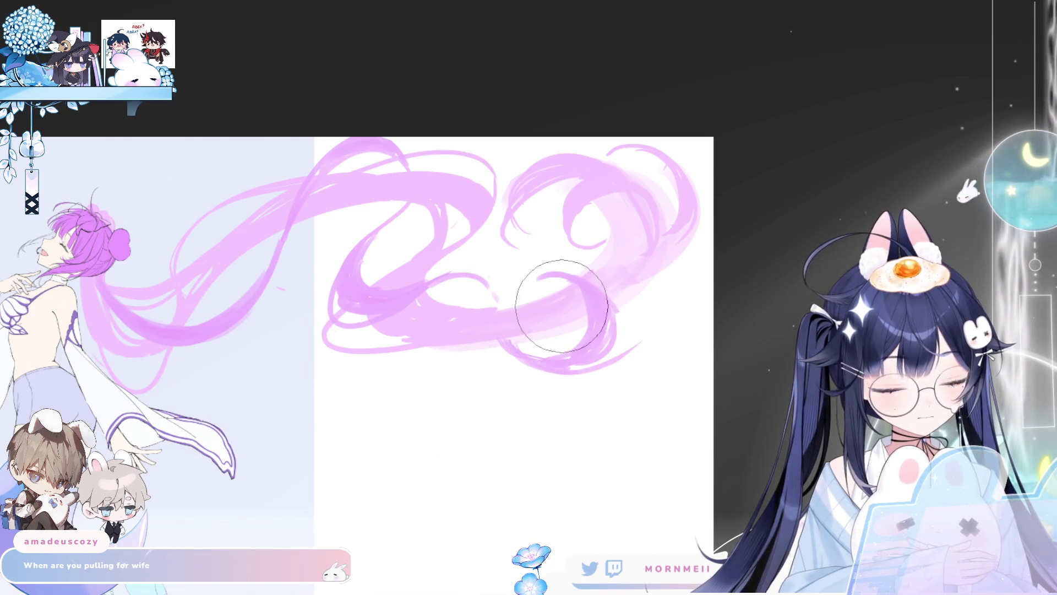
mouse_move(566, 330)
left_mouse_down()
mouse_move(549, 306)
mouse_move(650, 300)
left_mouse_up()
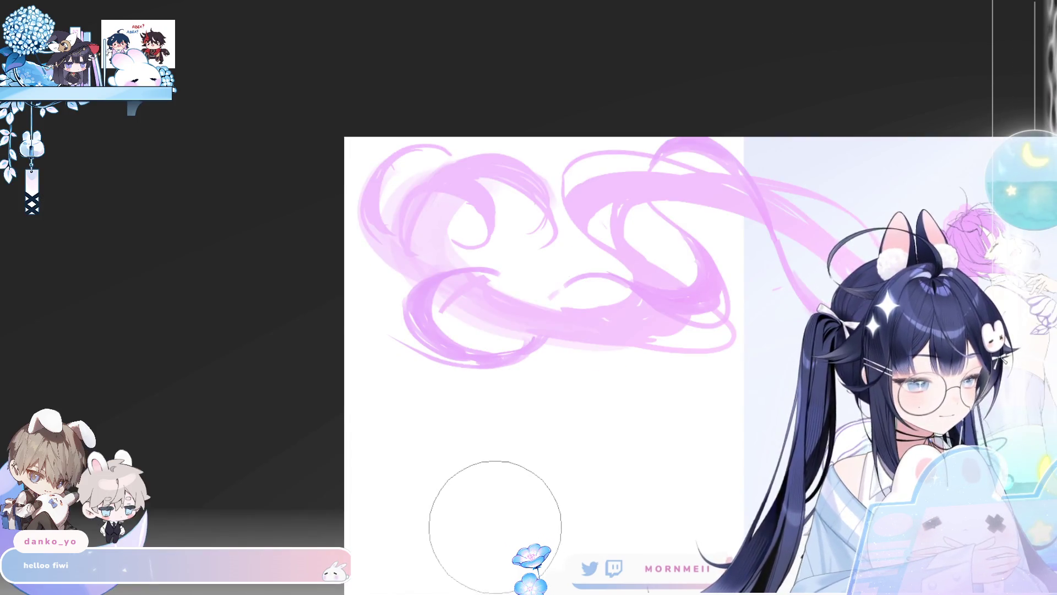
After mirrored checks, paint a long pink strand up along the hair curve.
scroll(634, 367, "down", 5)
key("h")
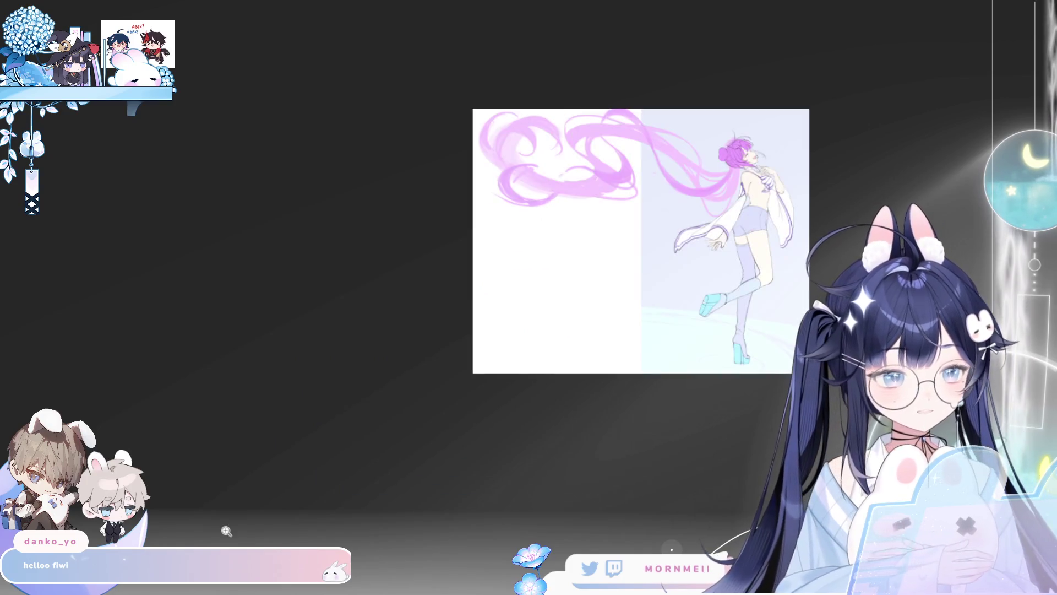
key("h")
scroll(545, 133, "up", 3)
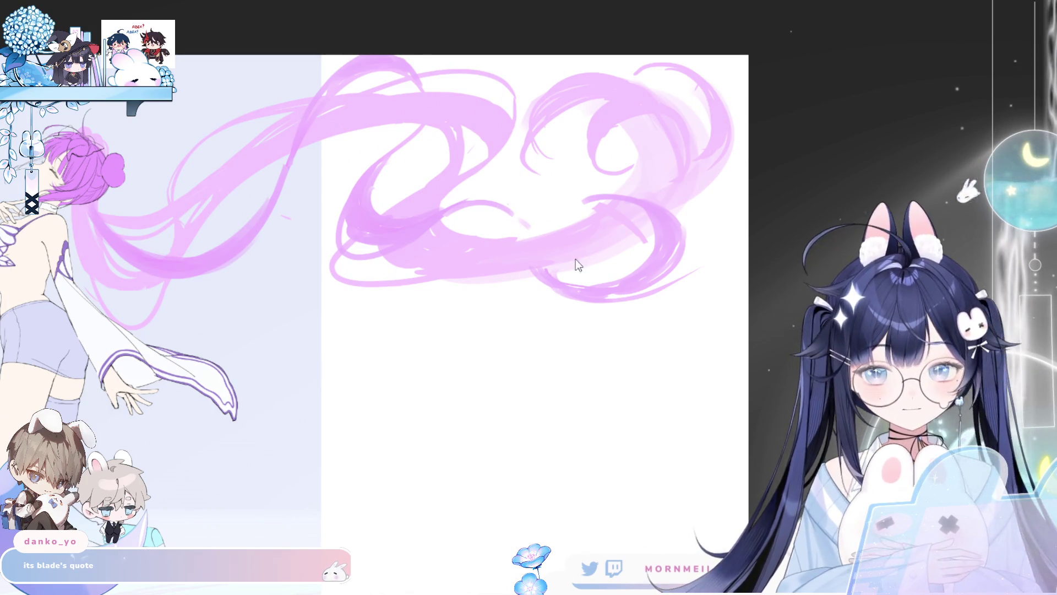
key("h")
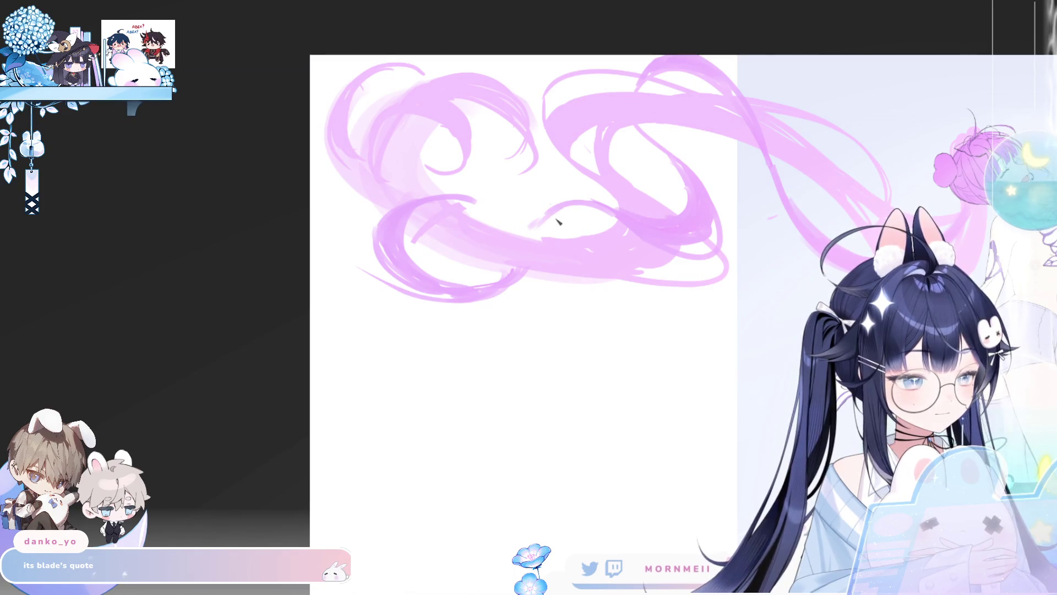
scroll(546, 233, "down", 3)
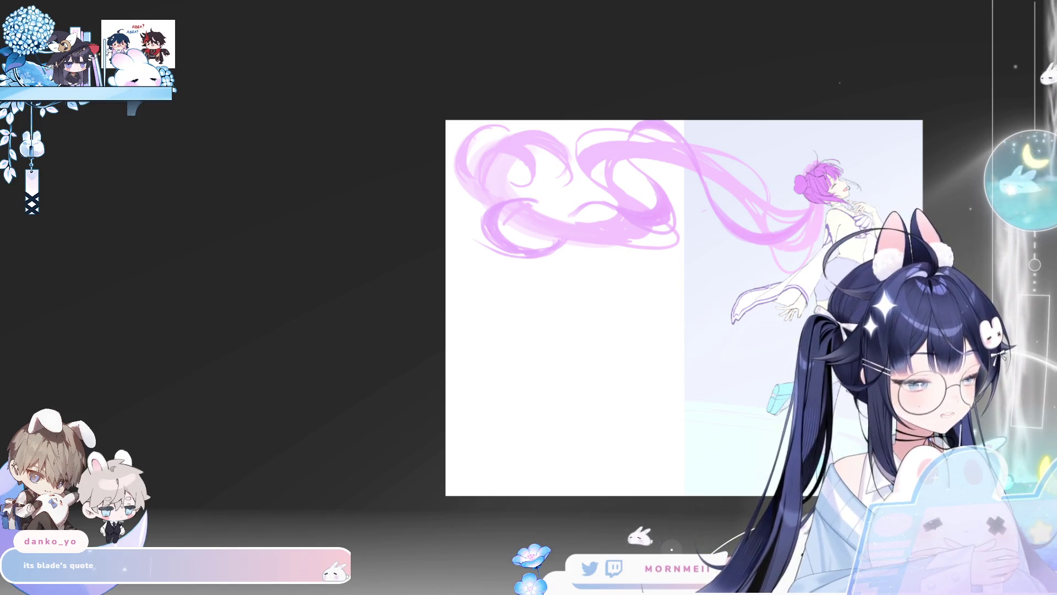
key("h")
scroll(374, 119, "up", 3)
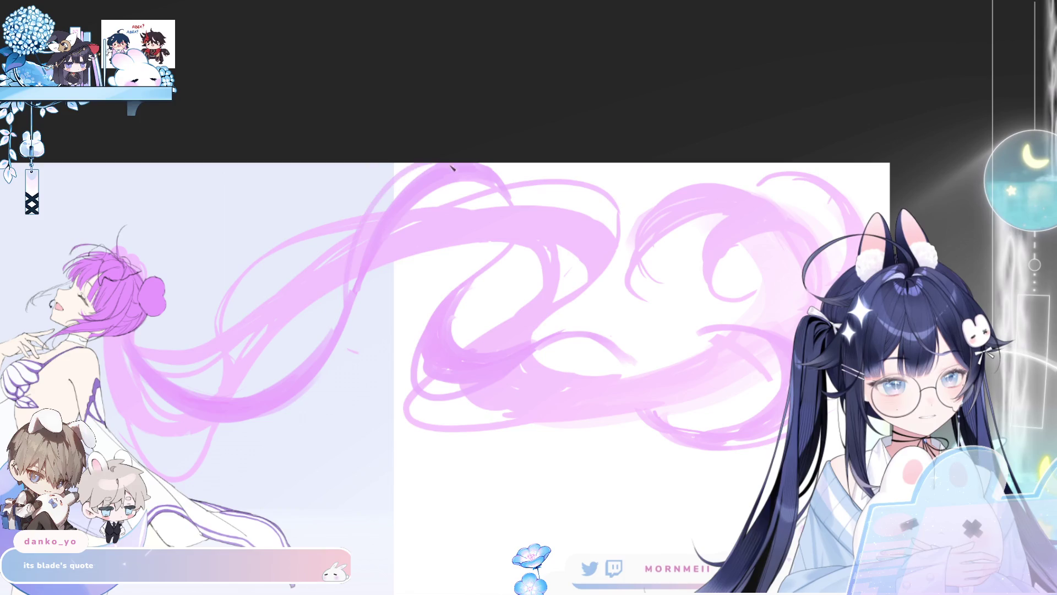
scroll(556, 105, "down", 2)
scroll(556, 104, "up", 2)
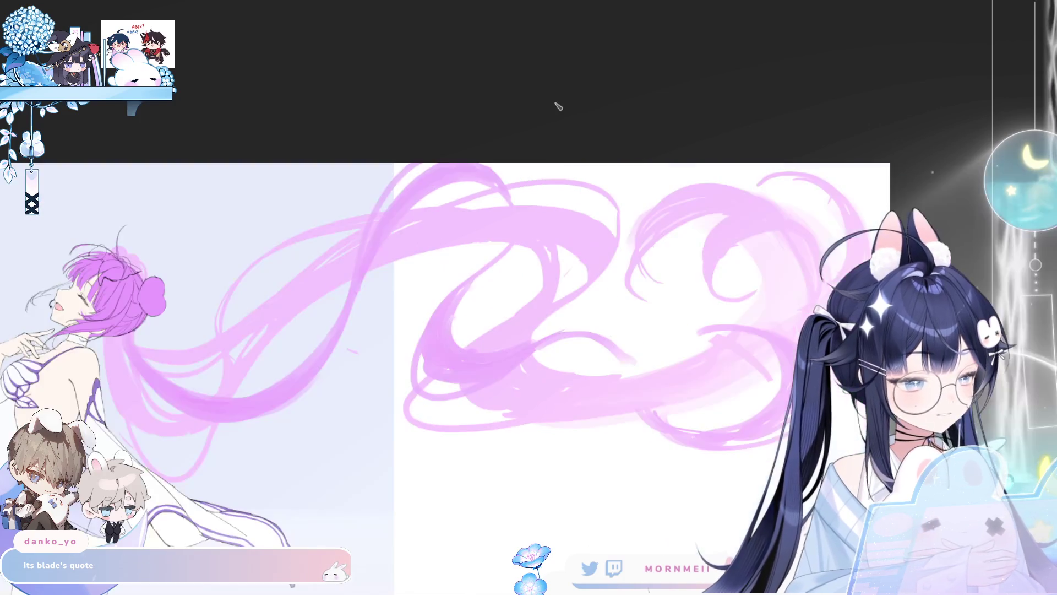
left_click_drag(350, 289, 402, 185)
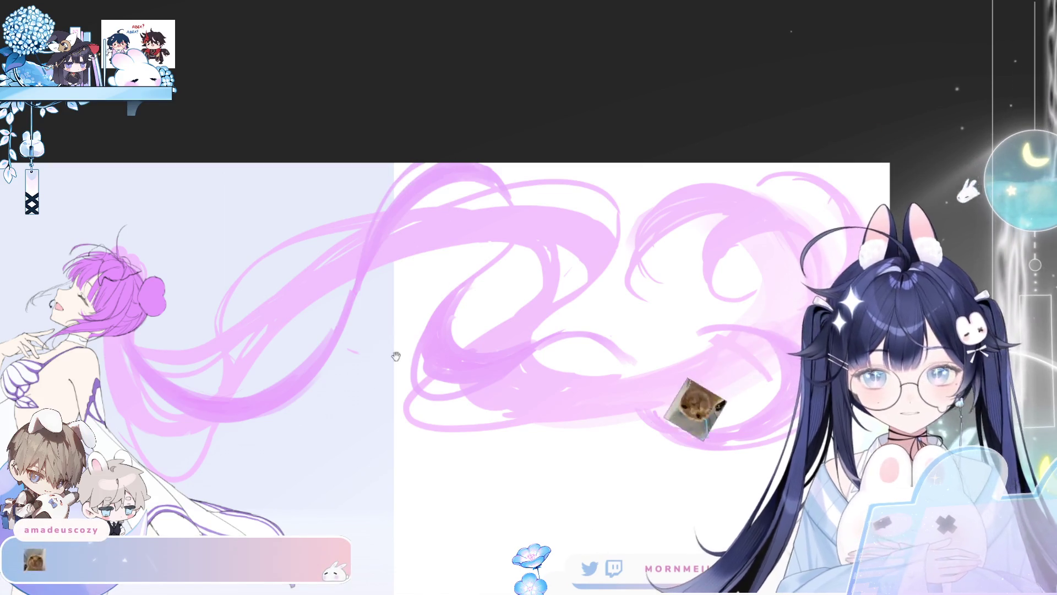
Fit the whole canvas in the window and compare the hair in mirrored views.
left_click_drag(394, 354, 303, 318)
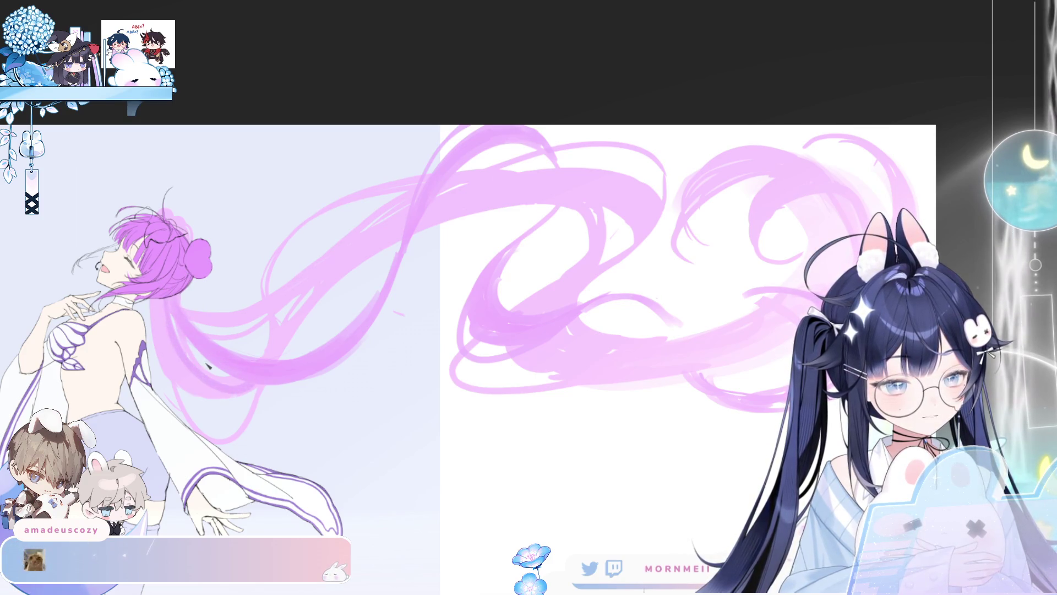
key("m")
key("m")
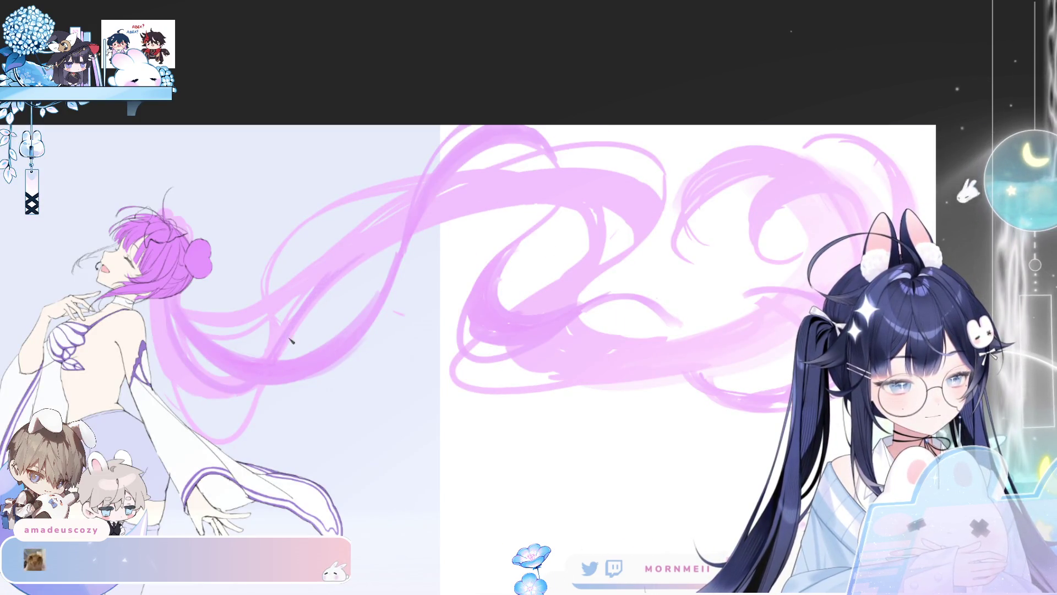
key("ctrl+0")
key("m")
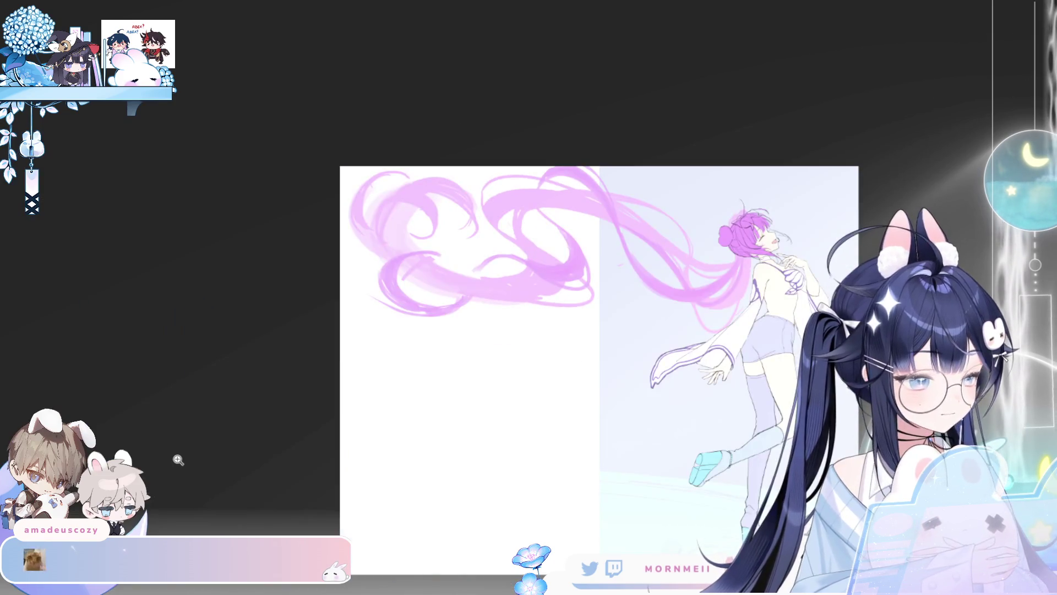
key("m")
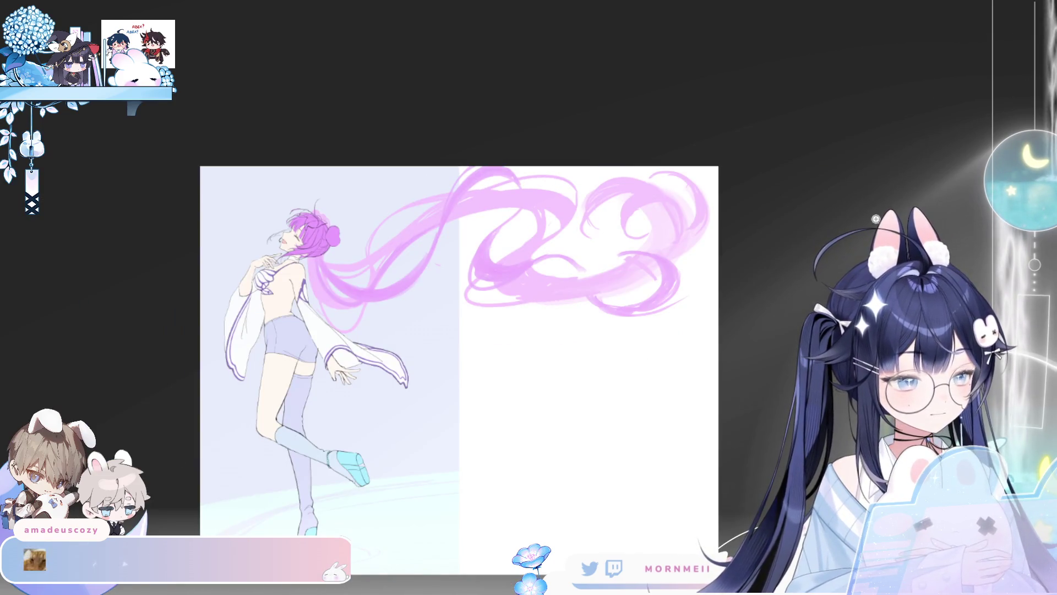
key("m")
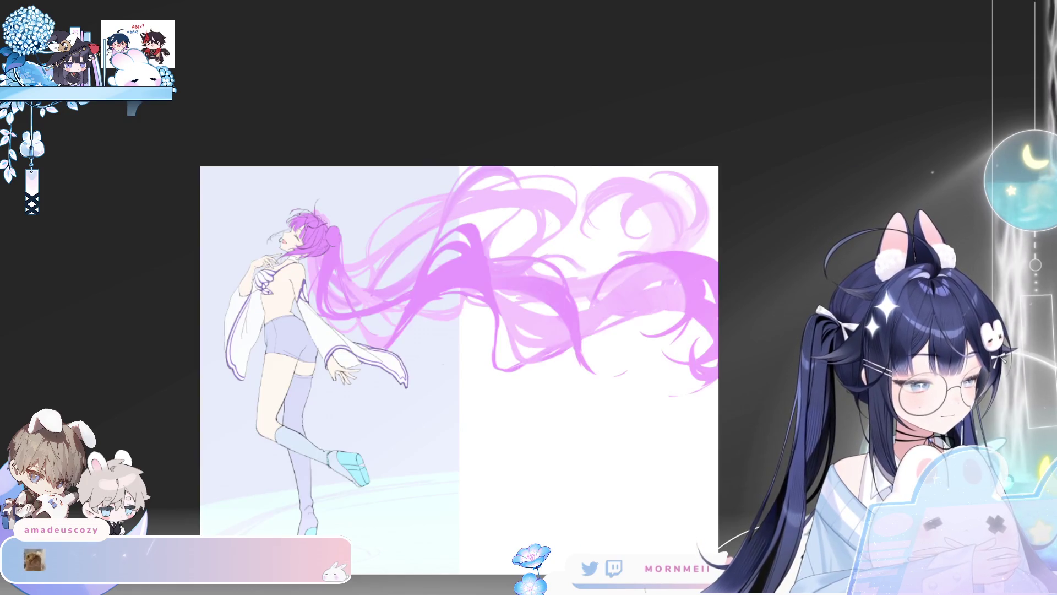
key("ctrl+minus")
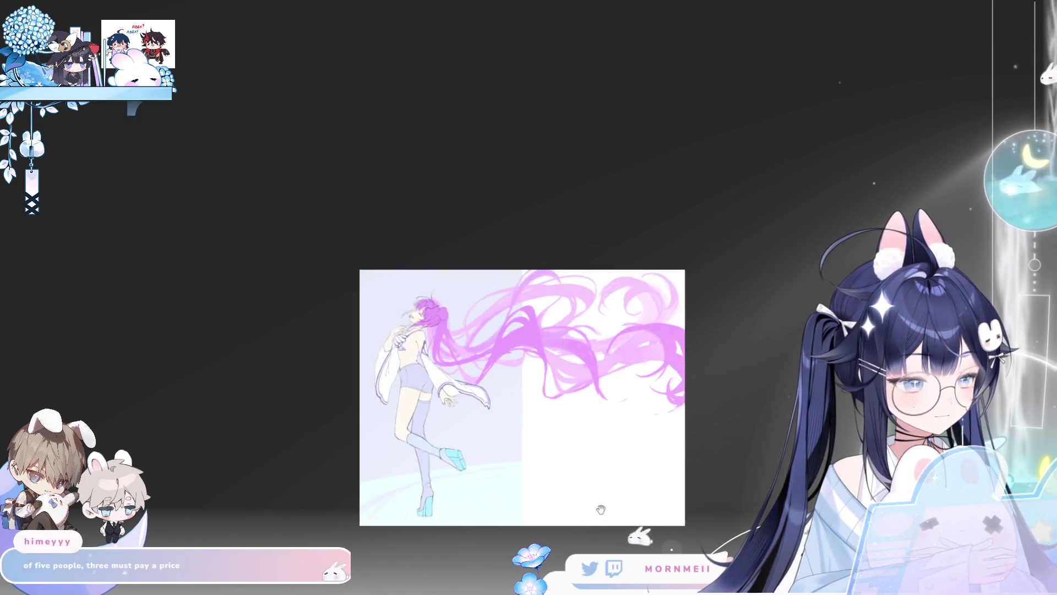
key("m")
key("m")
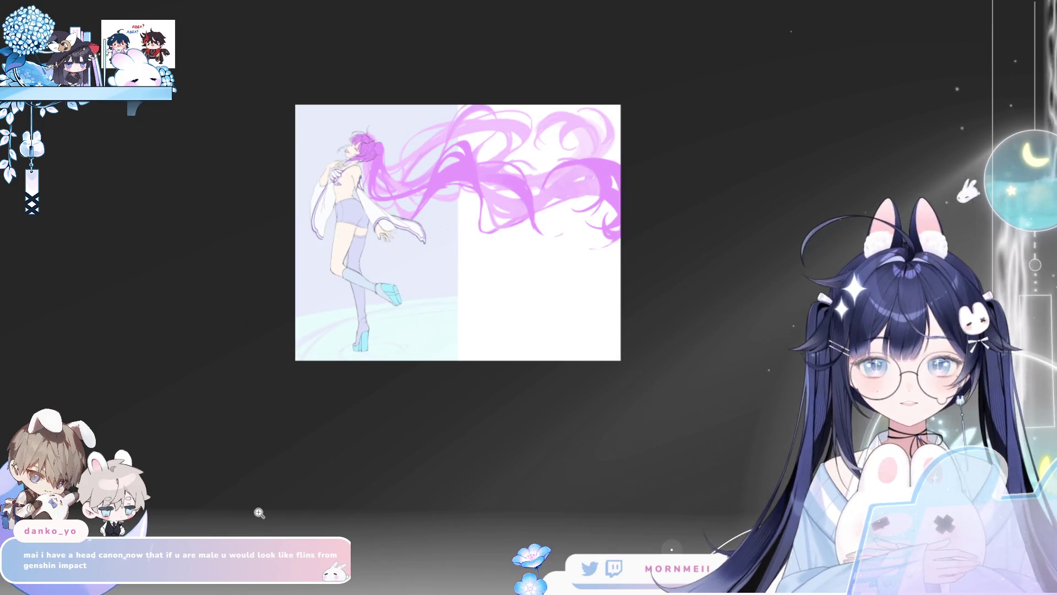
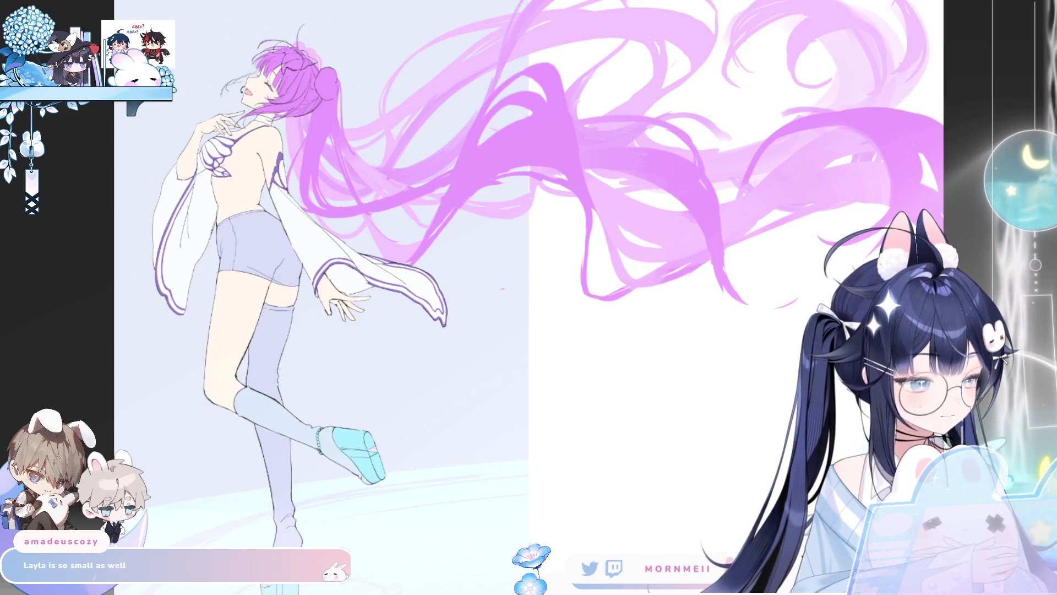
Fill a rectangular strip along the bottom of the canvas with light blue, then deselect.
key("h")
key("ctrl+minus")
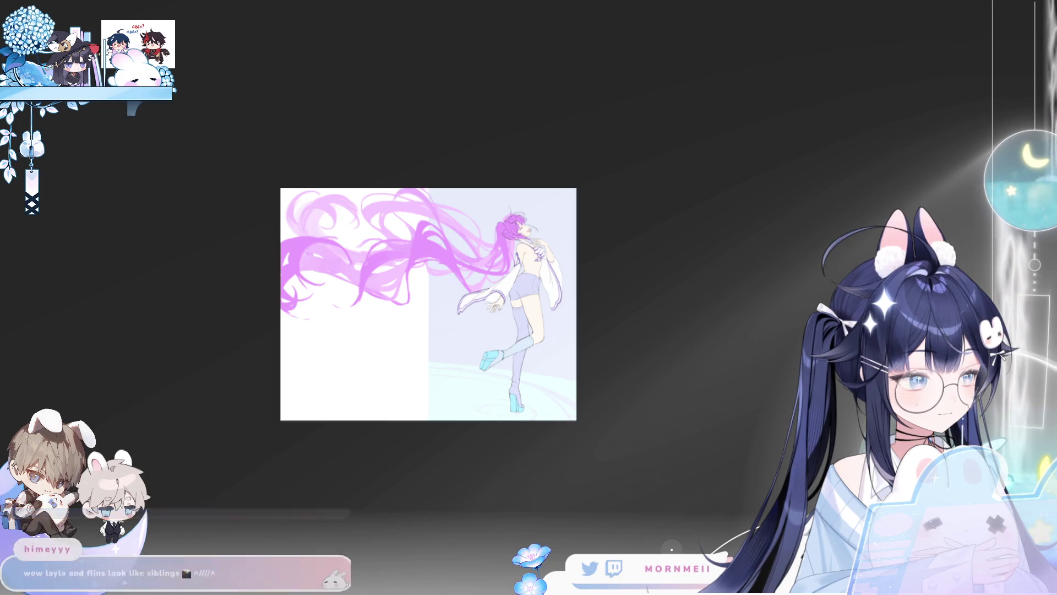
key("ctrl+0")
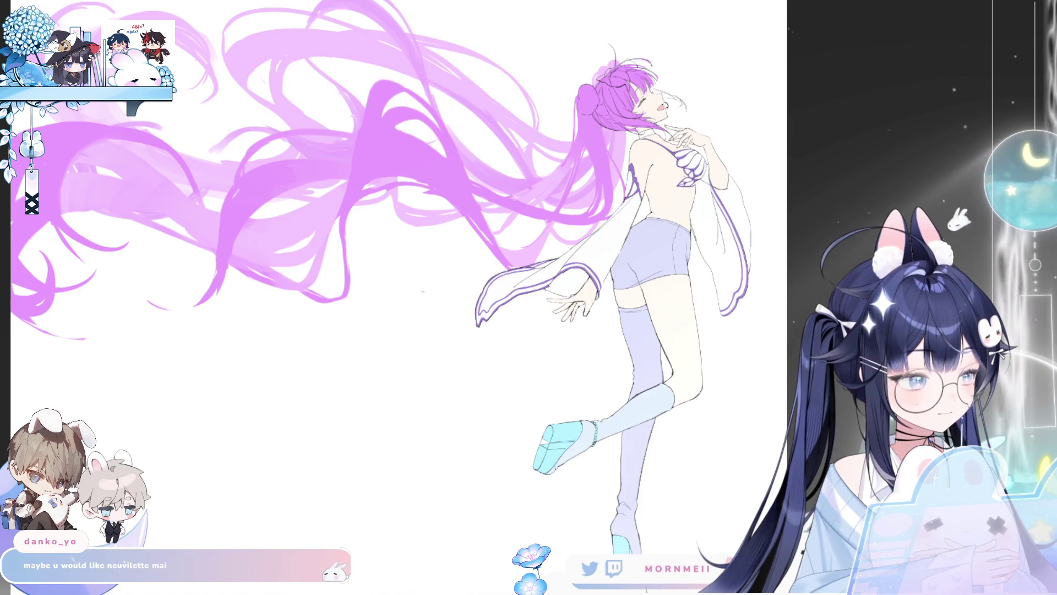
key("ctrl+minus")
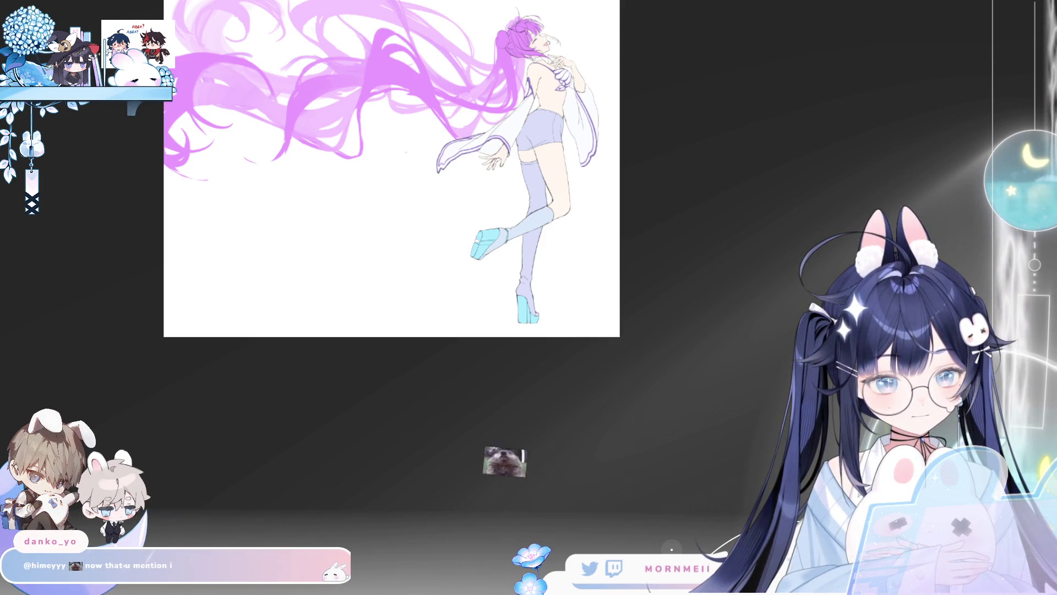
mouse_move(126, 425)
left_mouse_down()
mouse_move(205, 384)
mouse_move(696, 278)
mouse_move(705, 265)
mouse_move(701, 290)
mouse_move(702, 280)
left_mouse_up()
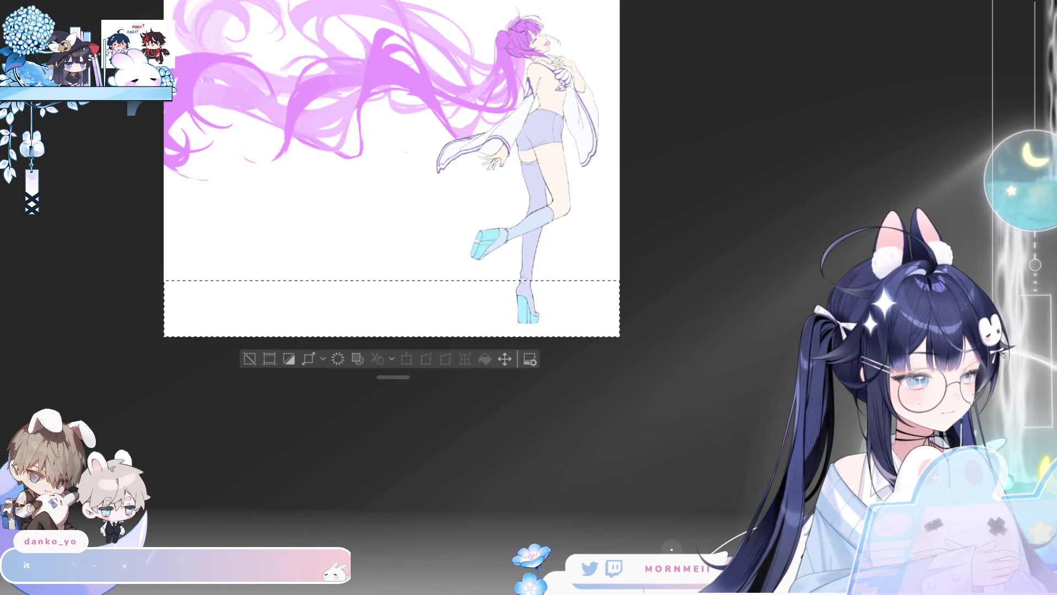
left_click(485, 358)
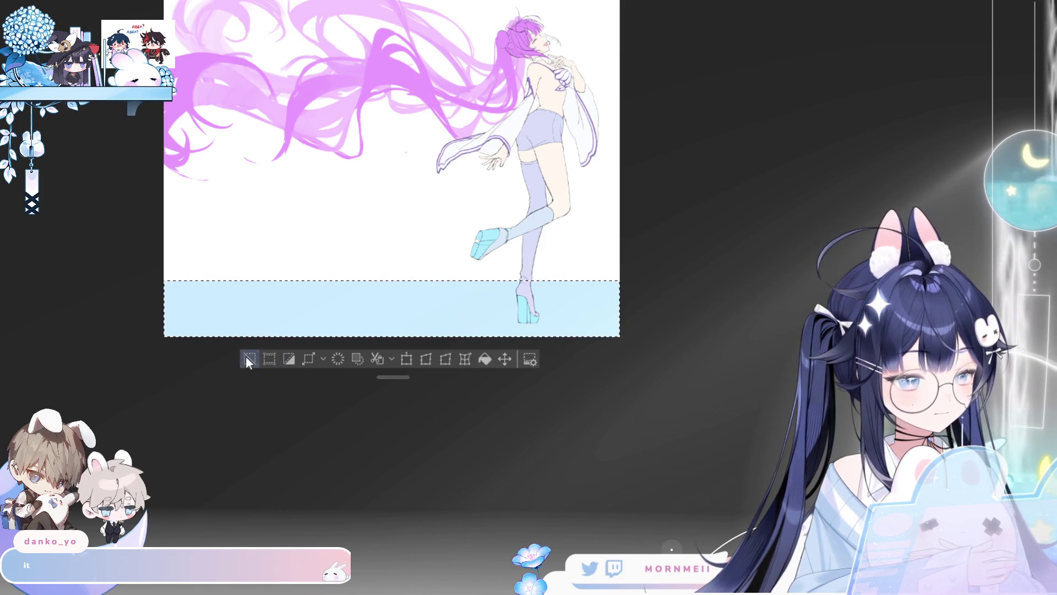
key("ctrl+d")
scroll(374, 262, "left", 5)
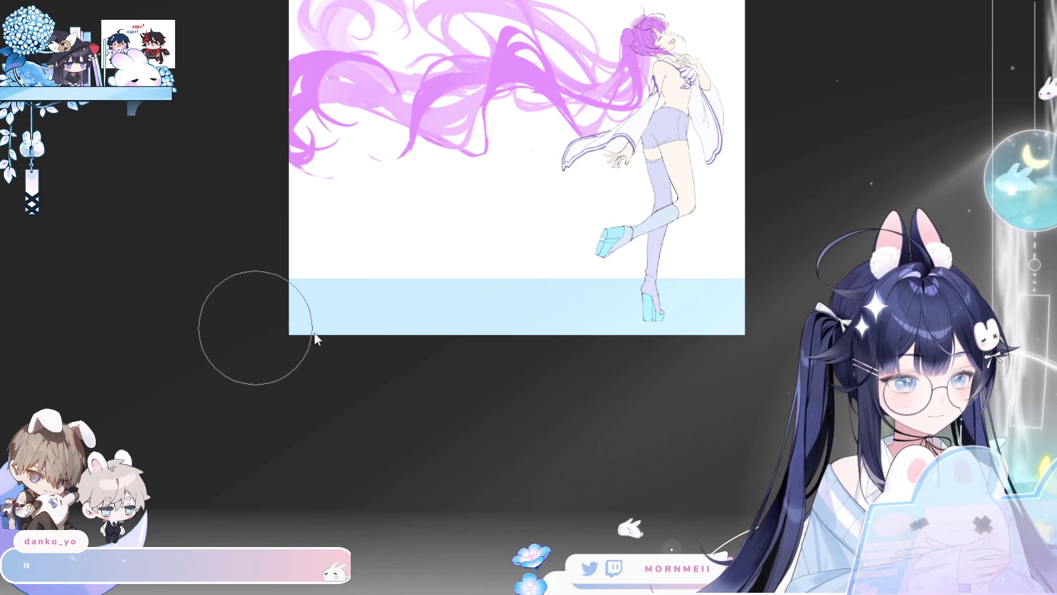
Paint a smooth curved arc as the strip's top edge and fill the area beneath it.
left_click_drag(217, 302, 787, 309)
key("ctrl+z")
left_click_drag(200, 297, 789, 311)
key("ctrl+z")
left_click_drag(349, 276, 715, 272)
key("ctrl+z")
left_click_drag(401, 278, 600, 284)
key("h")
key("h")
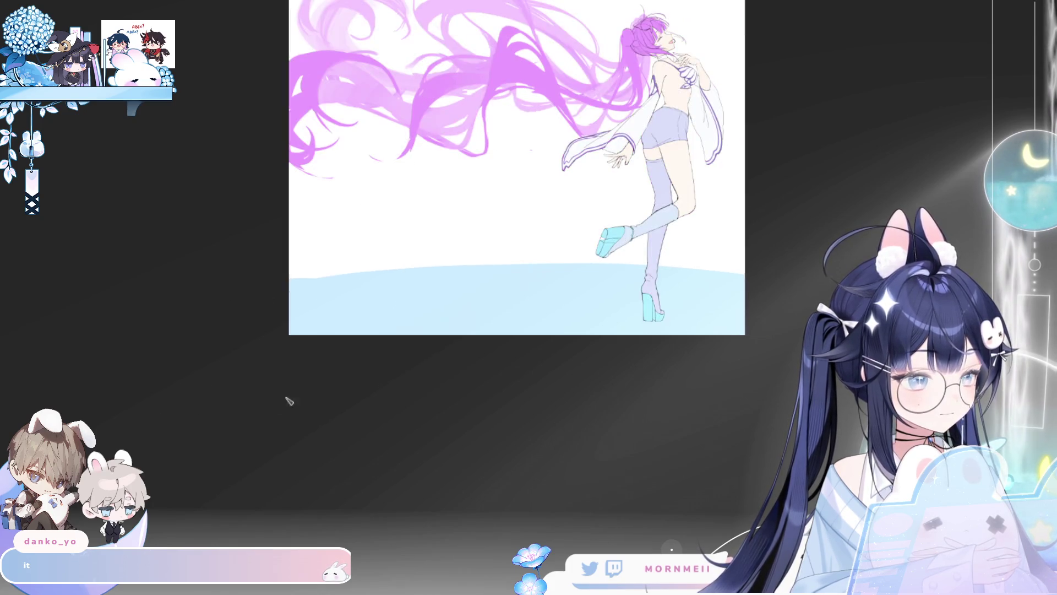
key("ctrl+z")
key("ctrl+z")
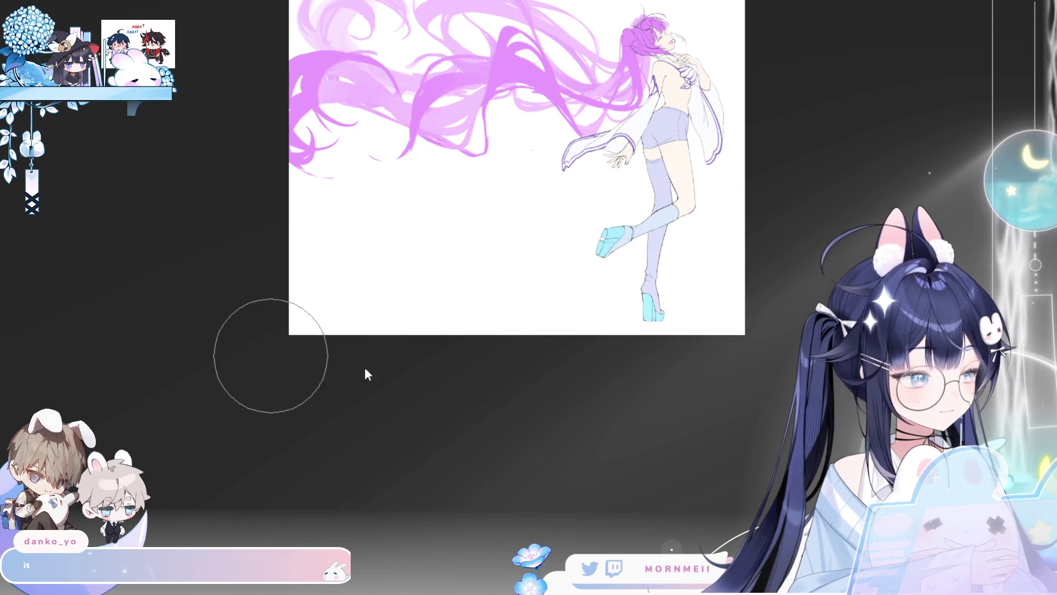
left_click_drag(196, 328, 781, 311)
key("ctrl+z")
left_click_drag(220, 302, 782, 301)
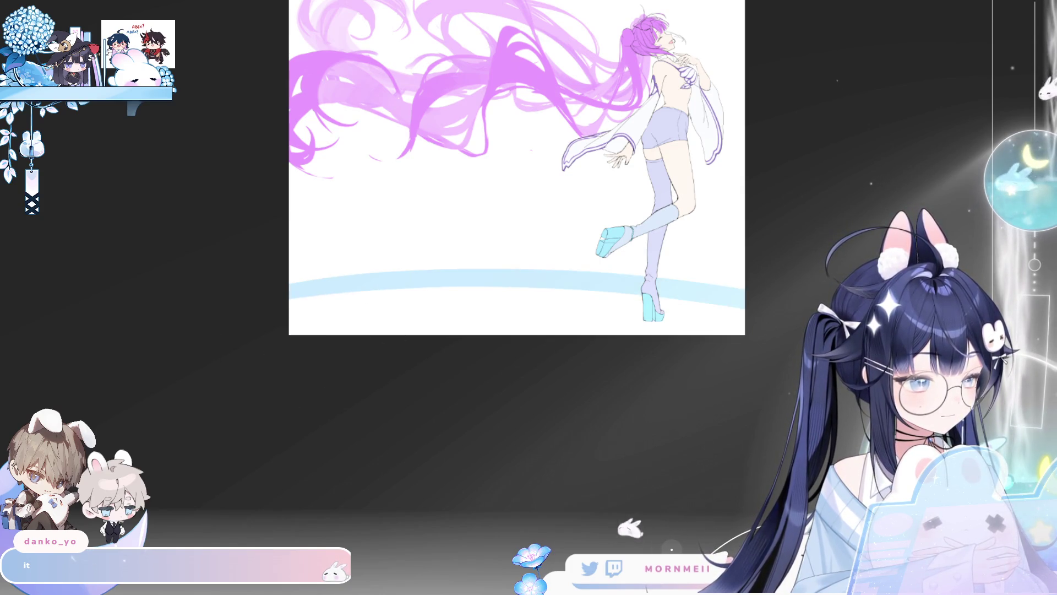
left_click_drag(462, 356, 465, 358)
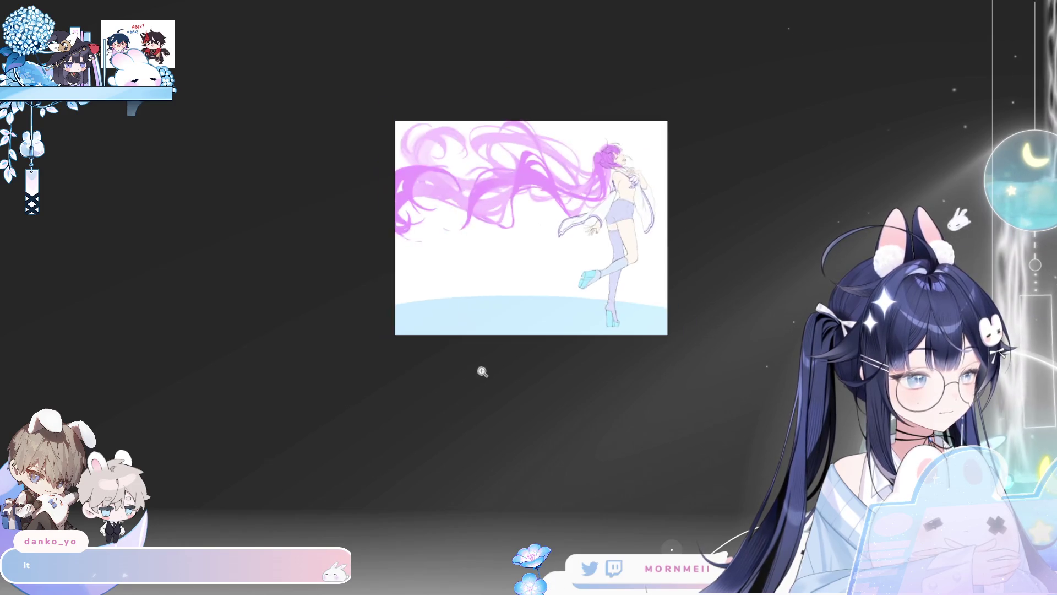
key("ctrl+minus")
key("h")
key("h")
key("ctrl+plus")
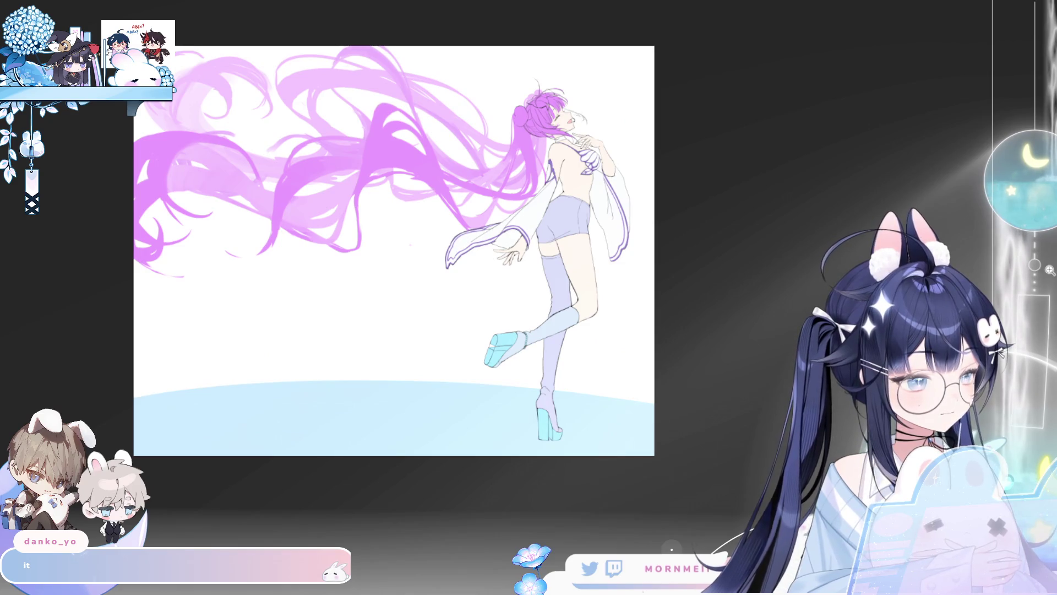
key("h")
key("h")
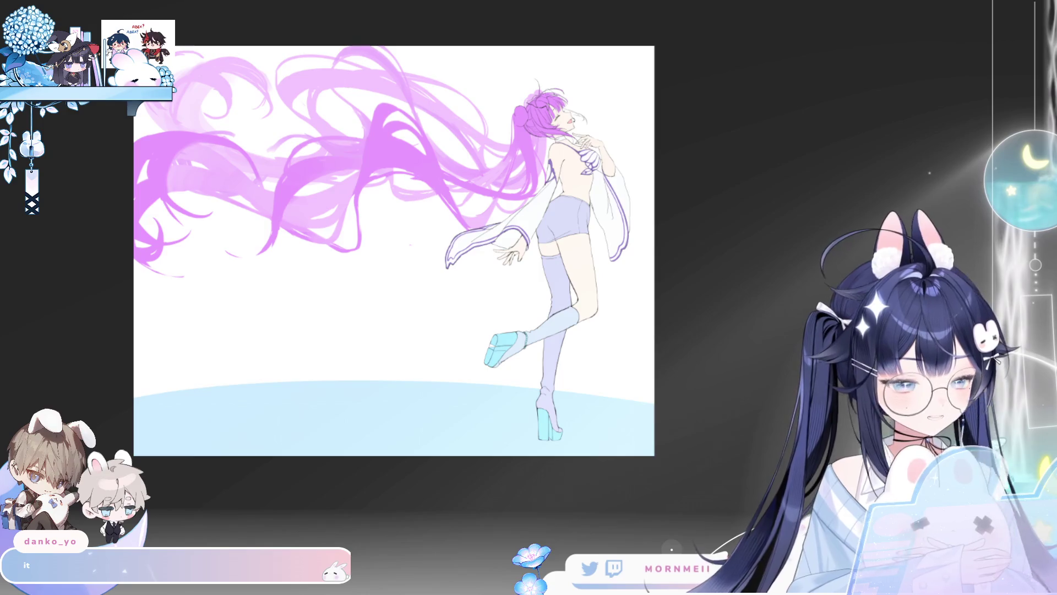
key("ctrl+t")
Stretch the ground past both canvas edges, tilt it up toward the right, and nudge it down.
left_click_drag(654, 418, 773, 417)
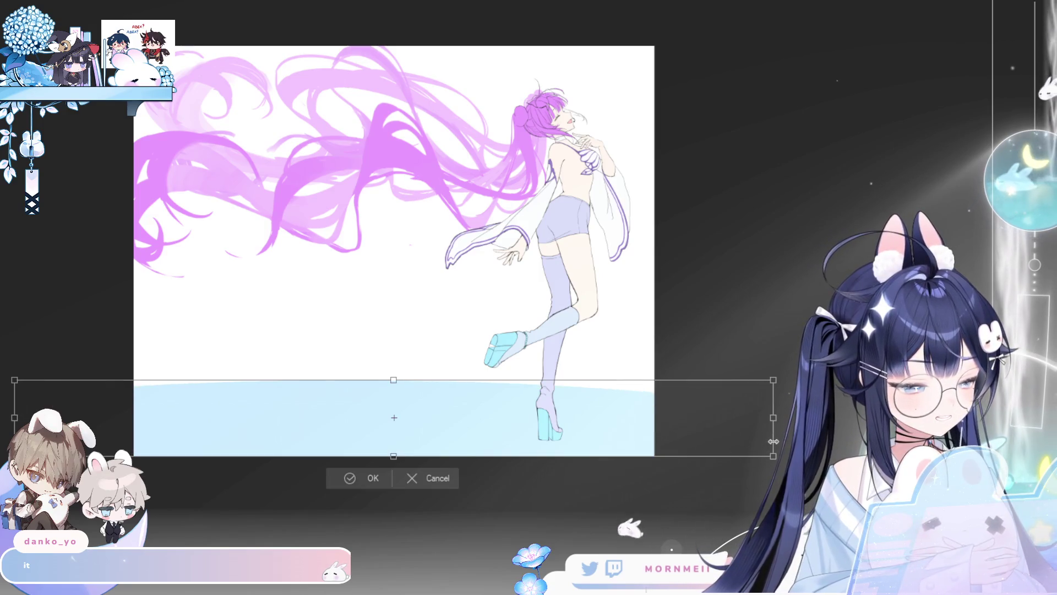
mouse_move(795, 341)
left_mouse_down()
mouse_move(787, 385)
mouse_move(793, 363)
left_mouse_up()
key("h")
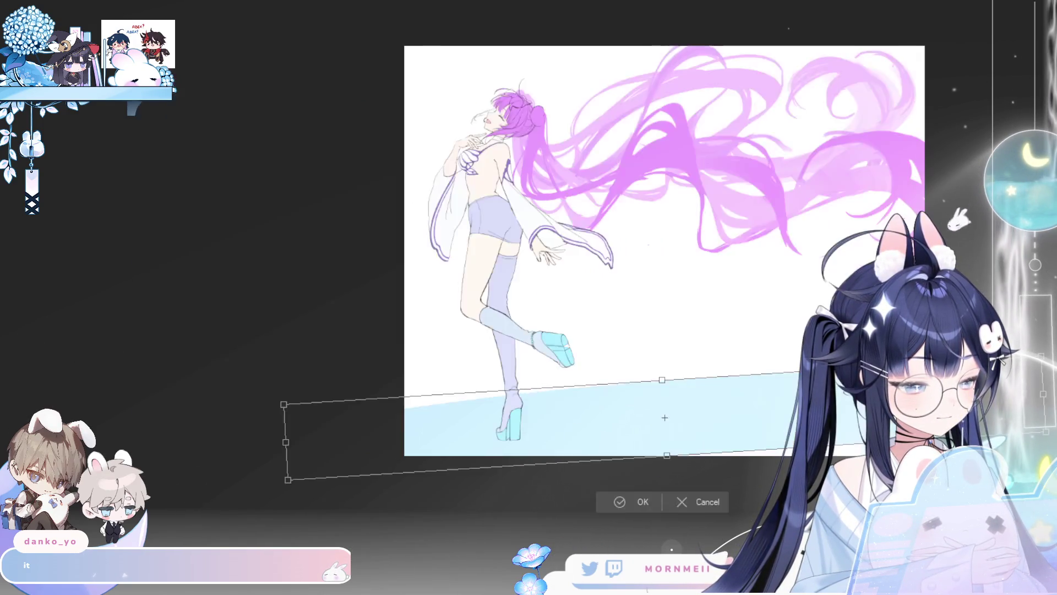
key("h")
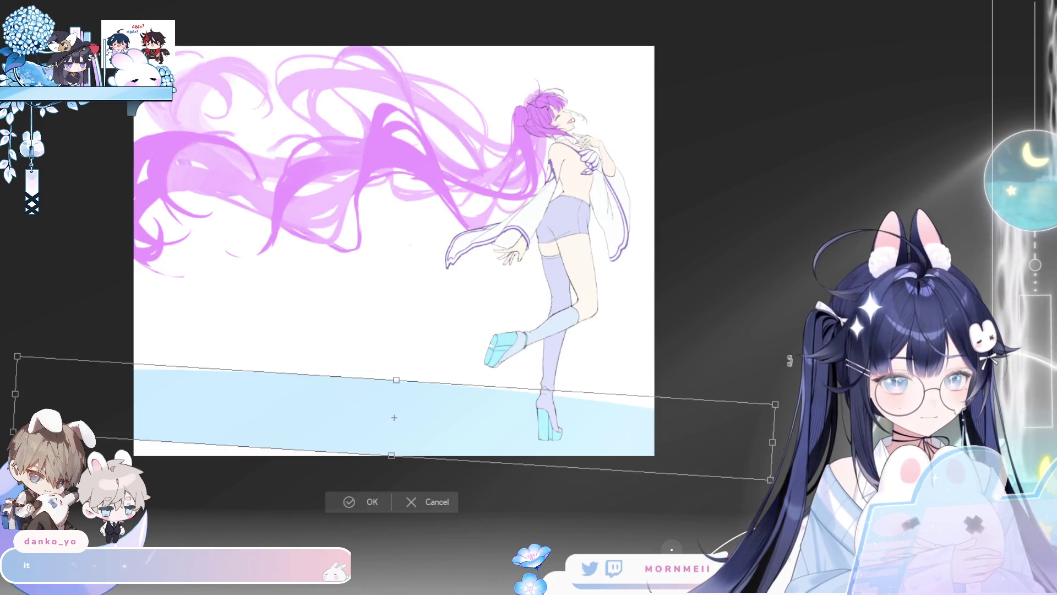
mouse_move(776, 452)
left_mouse_down()
mouse_move(774, 362)
mouse_move(778, 418)
mouse_move(777, 406)
left_mouse_up()
key("h")
key("h")
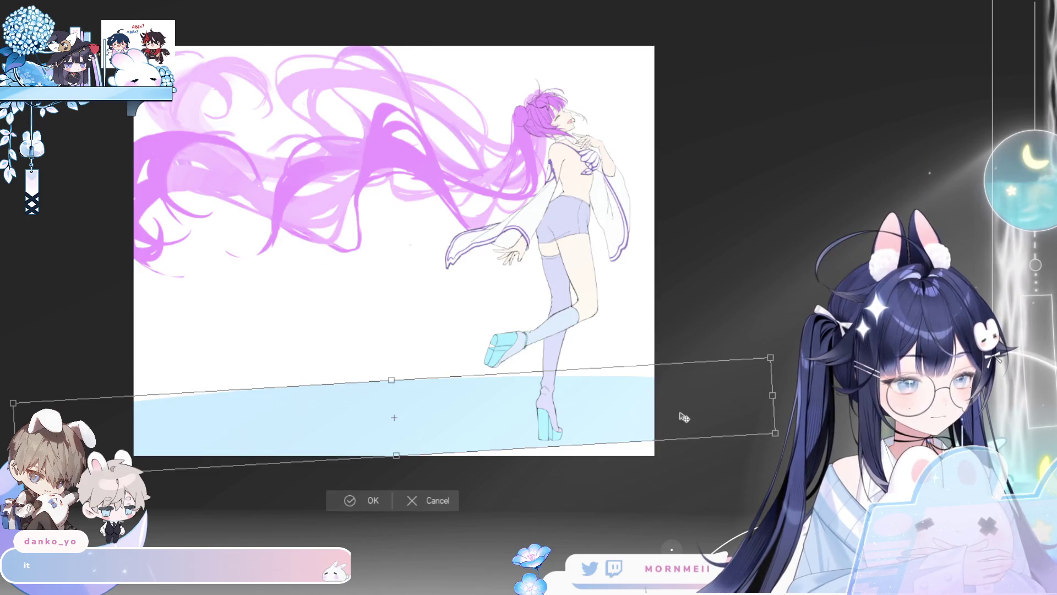
left_click_drag(682, 418, 684, 428)
left_click_drag(784, 403, 783, 399)
key("h")
key("h")
mouse_move(787, 439)
left_mouse_down()
mouse_move(790, 426)
mouse_move(790, 437)
left_mouse_up()
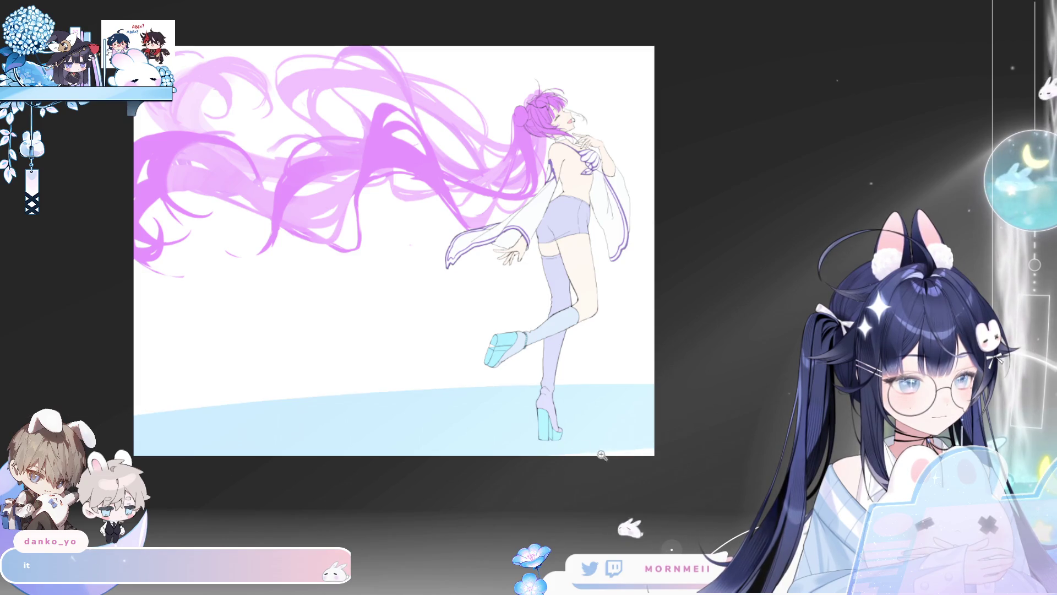
scroll(673, 457, "down", 3)
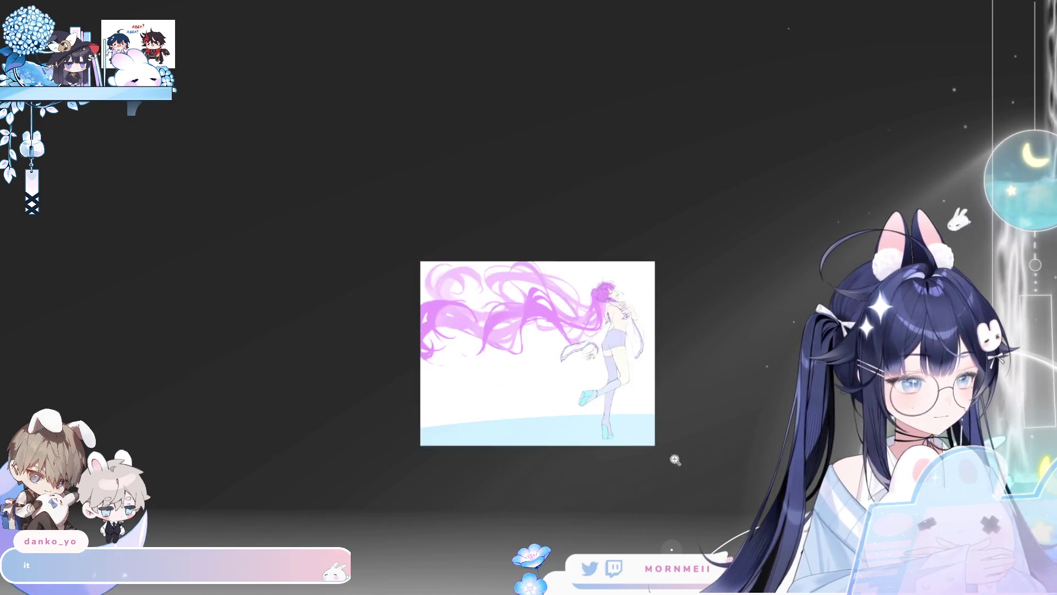
Zoom and mirror the view to review the whole composition.
key("h")
key("h")
scroll(509, 428, "down", 3)
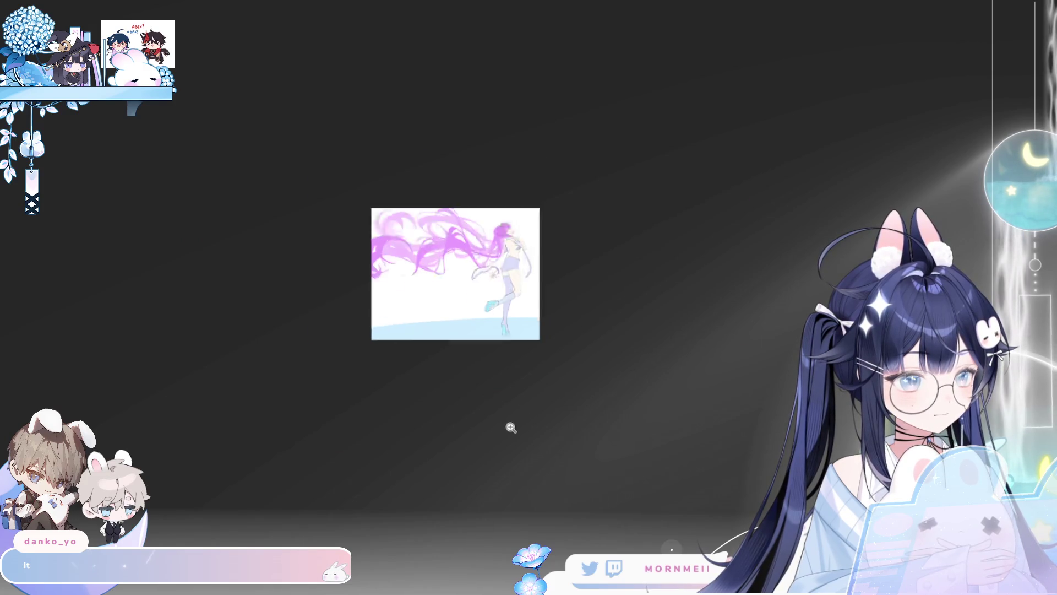
key("h")
key("h")
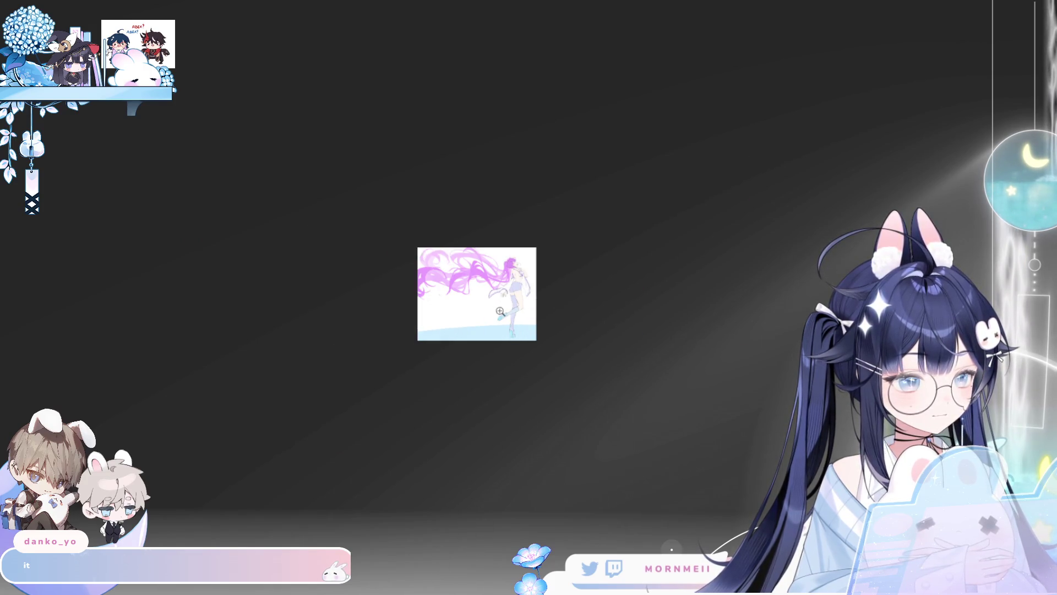
scroll(502, 311, "up", 2)
scroll(562, 310, "down", 2)
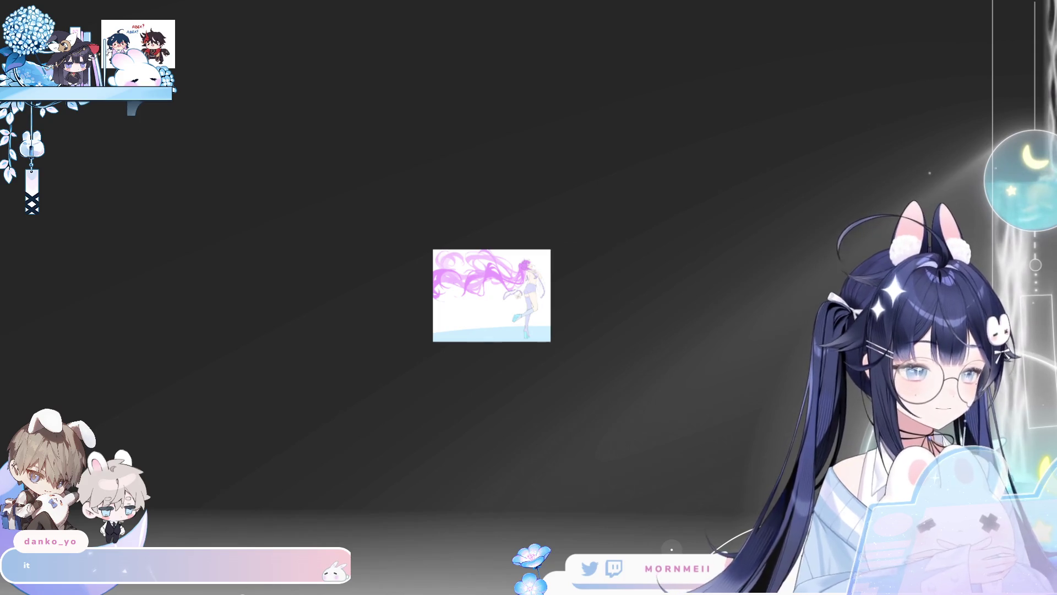
key("h")
key("h")
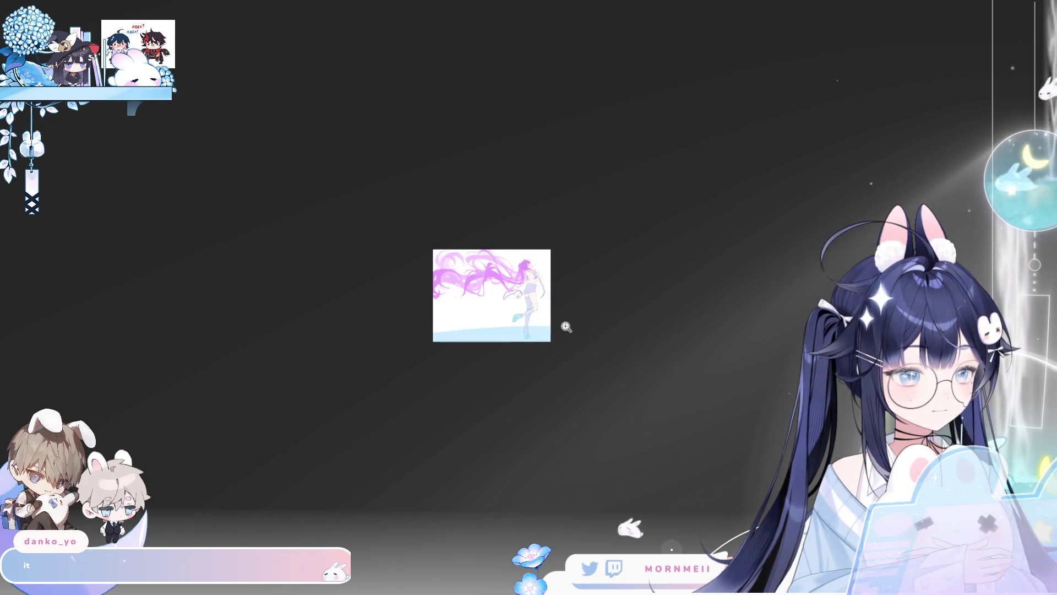
scroll(567, 325, "up", 5)
scroll(610, 291, "down", 5)
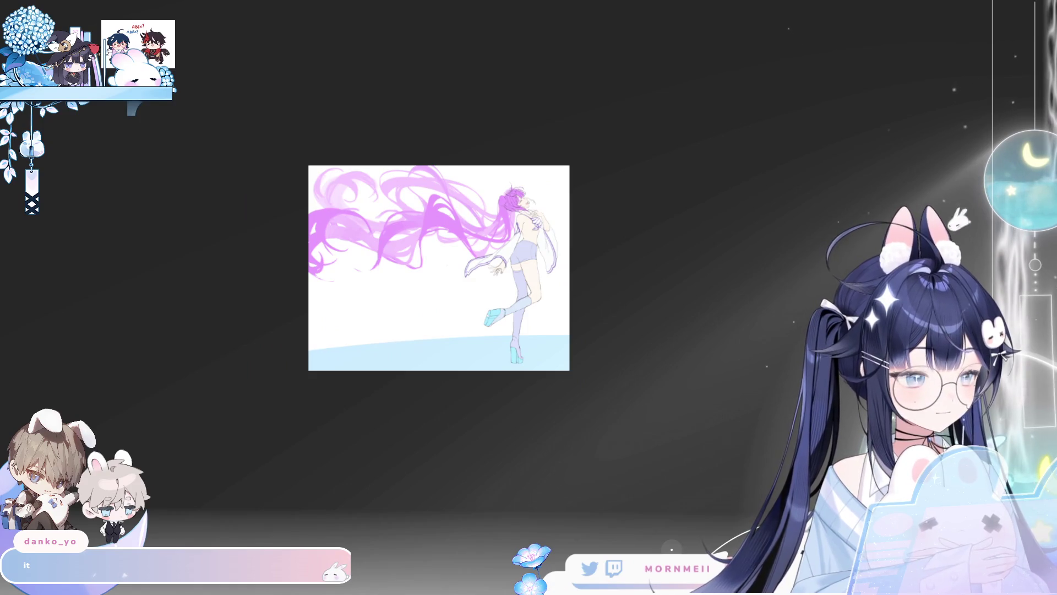
Rotate the ground slightly again with Ctrl+T and confirm the new angle.
key("ctrl+t")
mouse_move(639, 330)
left_mouse_down()
mouse_move(651, 331)
mouse_move(651, 319)
mouse_move(614, 368)
mouse_move(656, 350)
left_mouse_up()
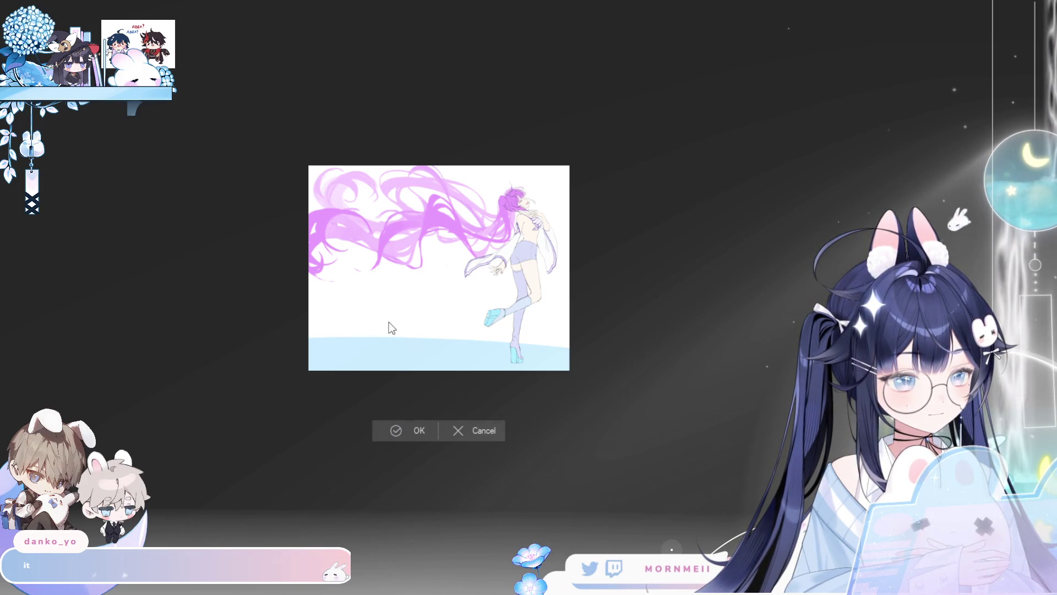
key("Return")
scroll(385, 325, "down", 3)
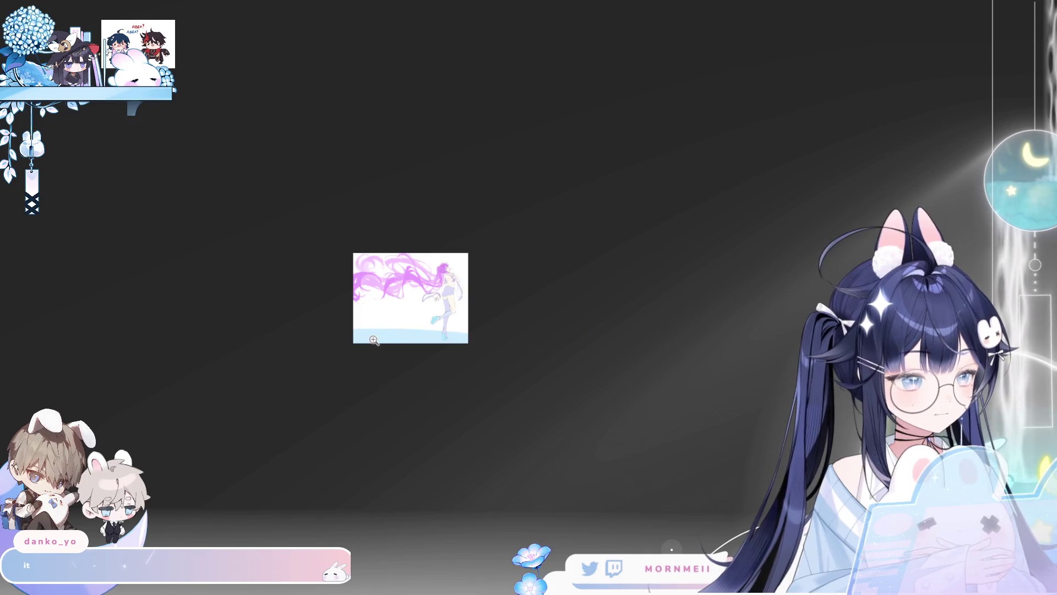
scroll(403, 345, "up", 5)
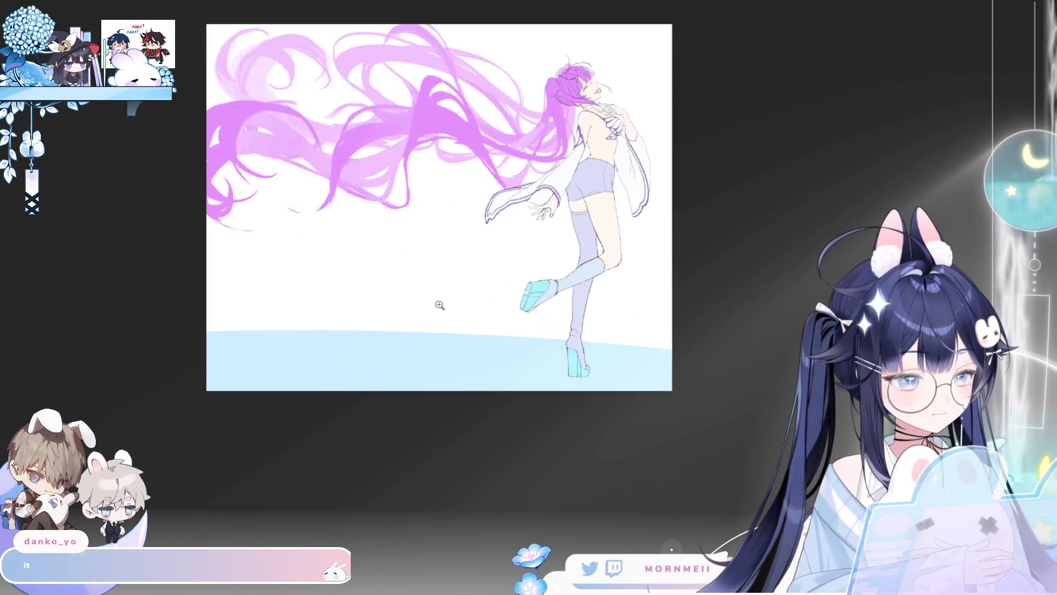
Fill the background layer behind the figure with a deep indigo blue.
scroll(439, 305, "up", 1)
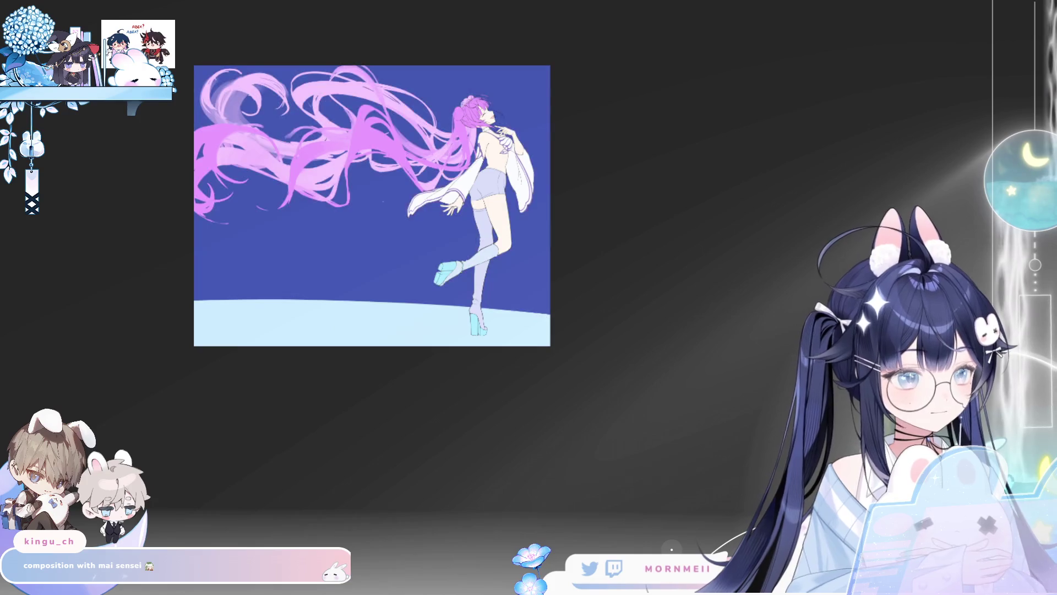
key("h")
key("h")
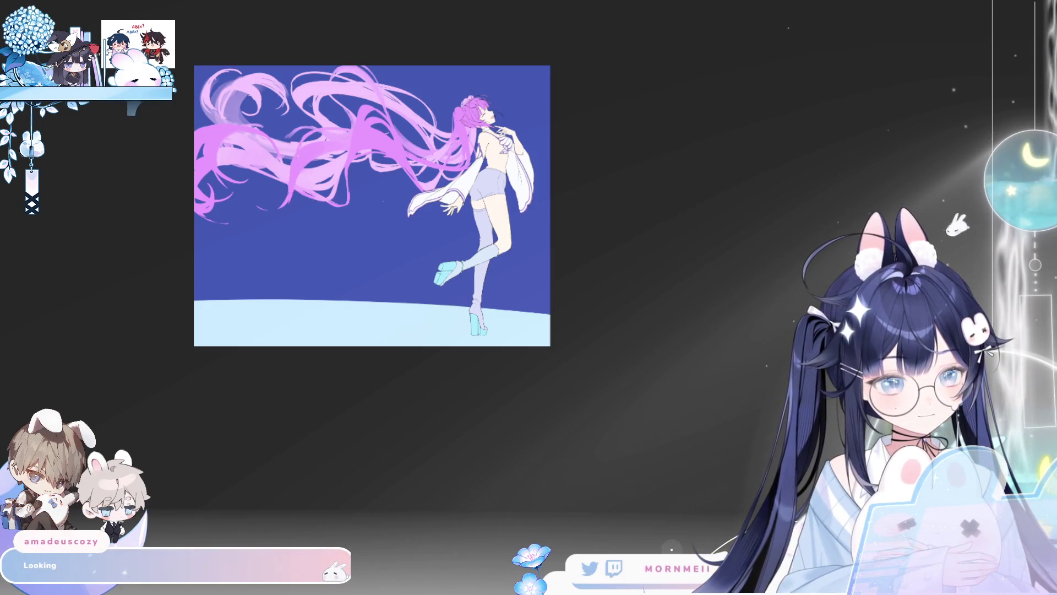
Desaturate the blue background into a muted slate grey-blue.
key("h")
key("h")
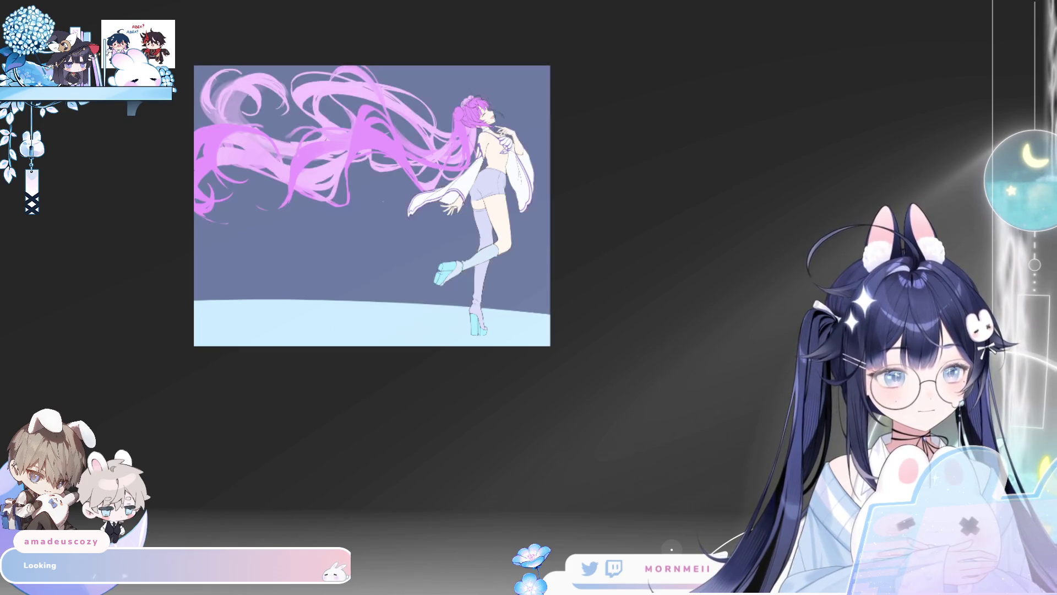
scroll(506, 312, "down", 3)
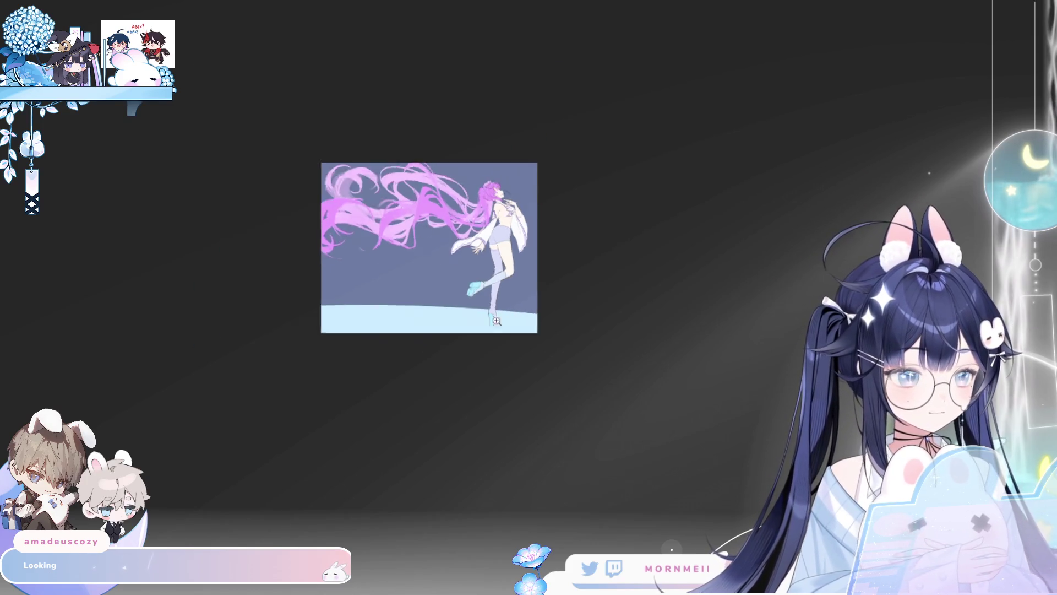
key("h")
key("h")
left_click_drag(478, 435, 423, 435)
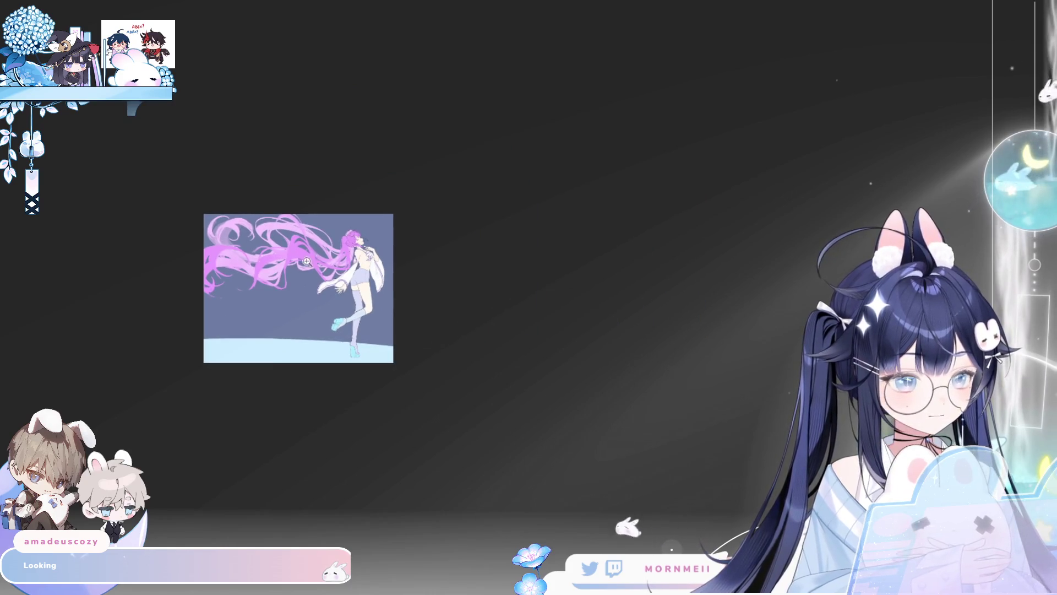
scroll(732, 263, "up", 5)
scroll(732, 262, "down", 3)
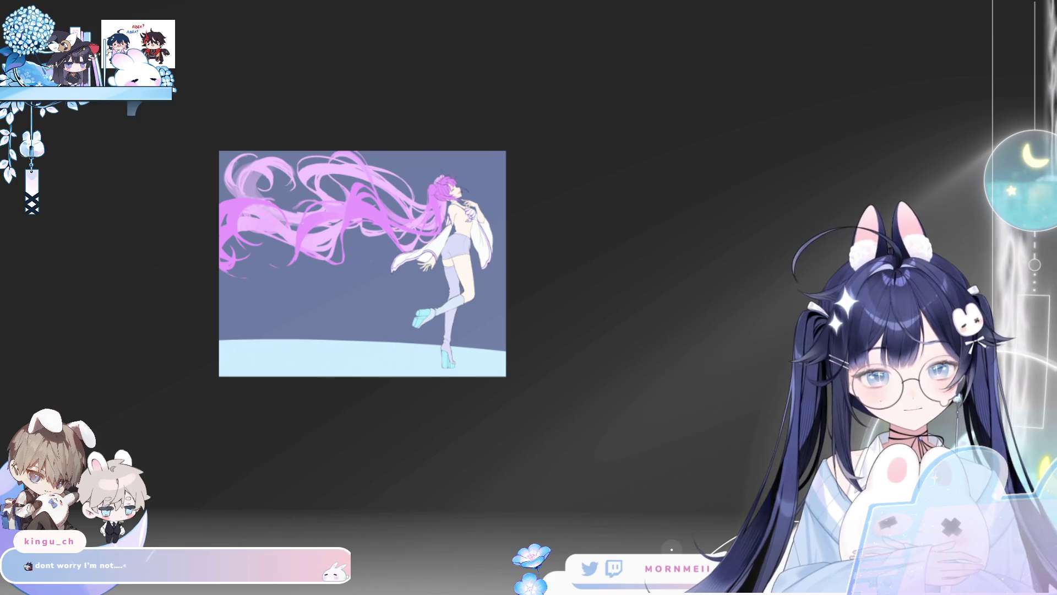
key("bracketright")
key("bracketright")
key("bracketright")
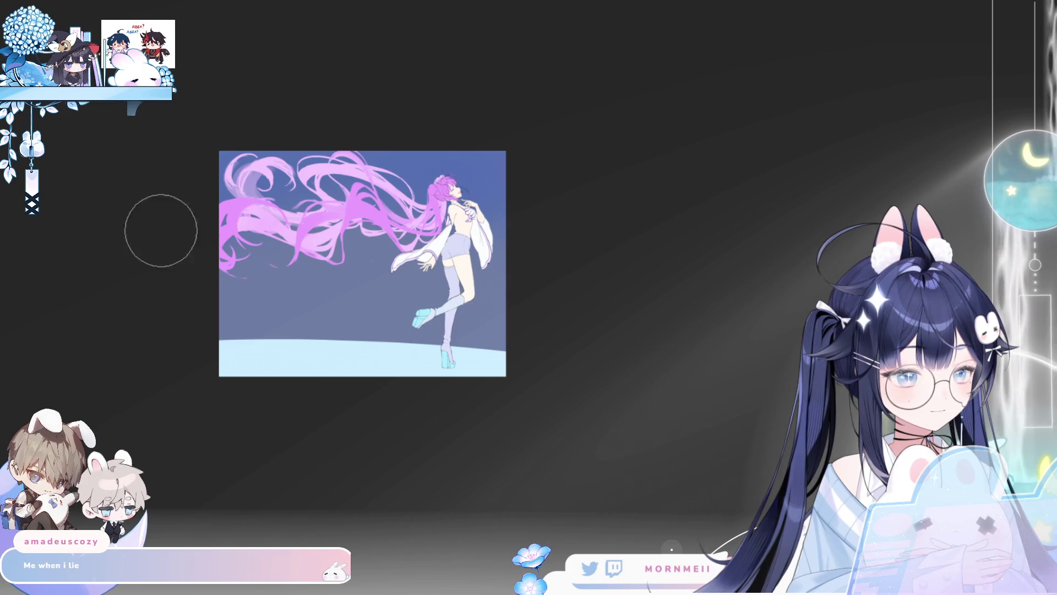
left_click_drag(291, 347, 354, 326)
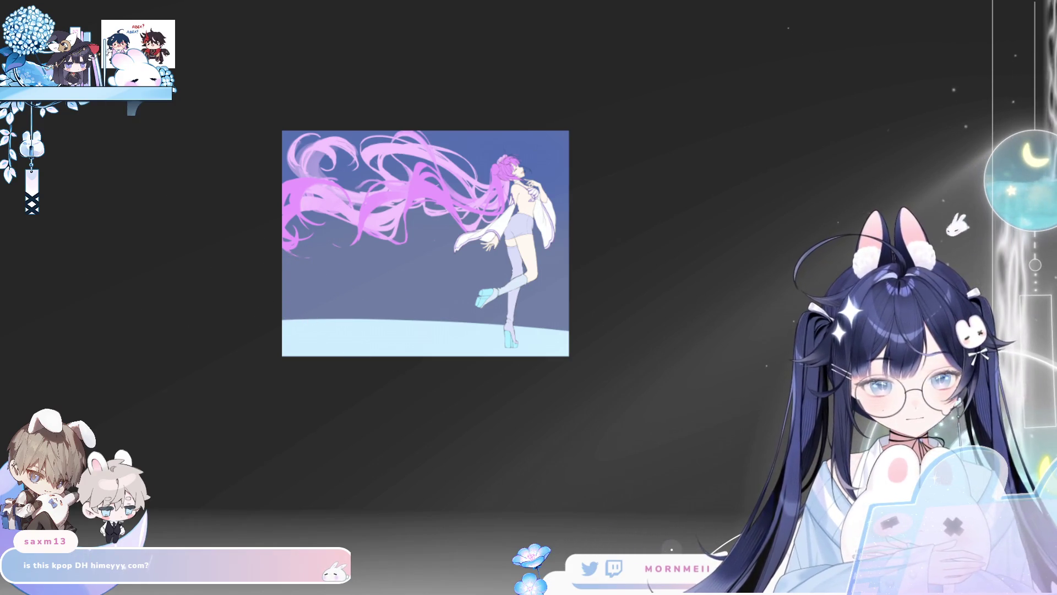
left_click_drag(420, 396, 421, 204)
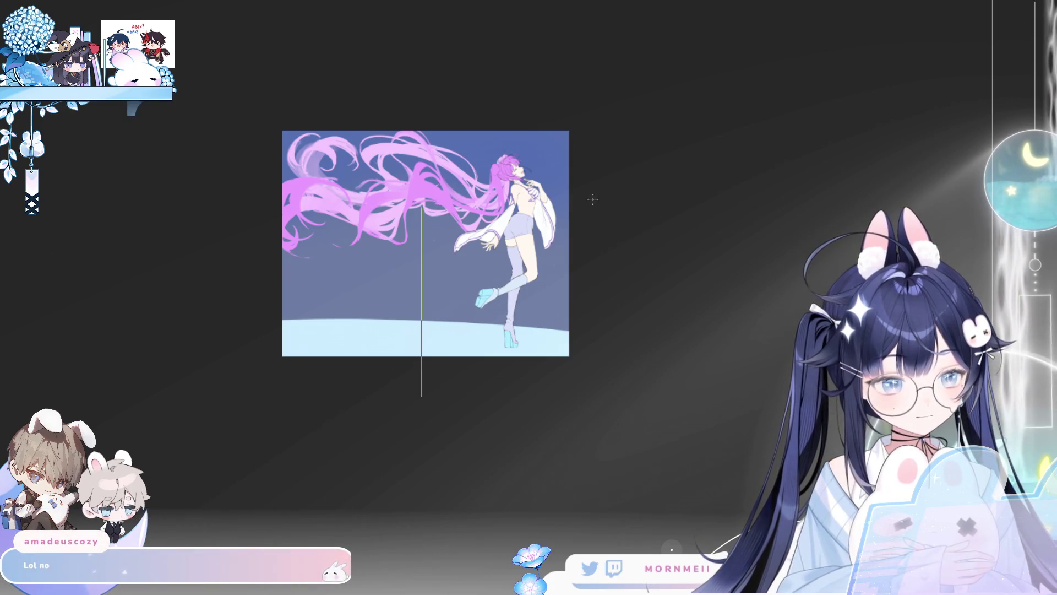
Try a first vertical gradient across the sky, dragged upward from the ground.
key("ctrl+z")
key("h")
key("h")
left_click(441, 240)
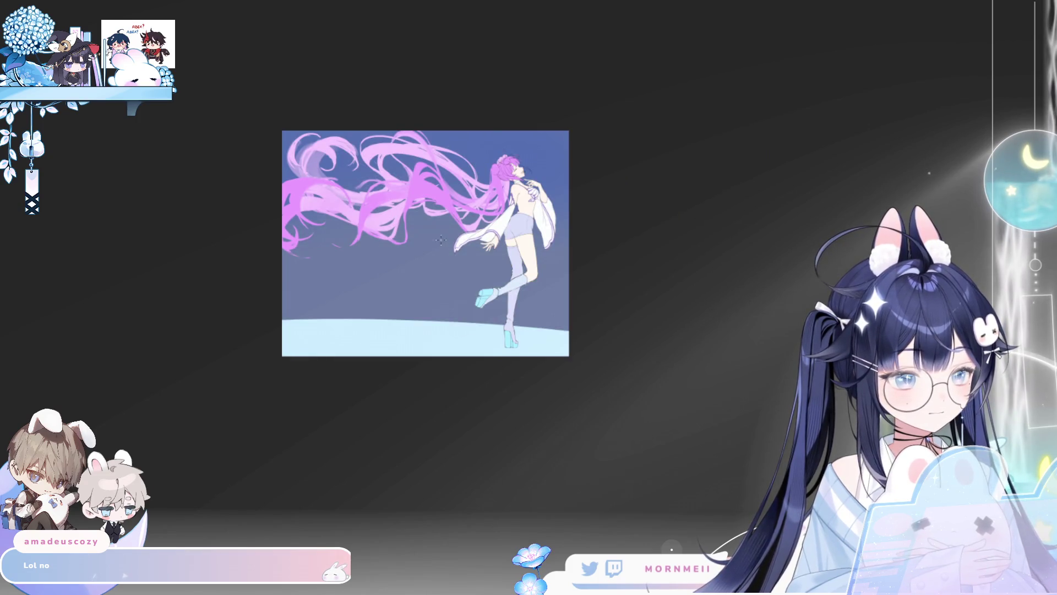
left_click_drag(425, 388, 427, 116)
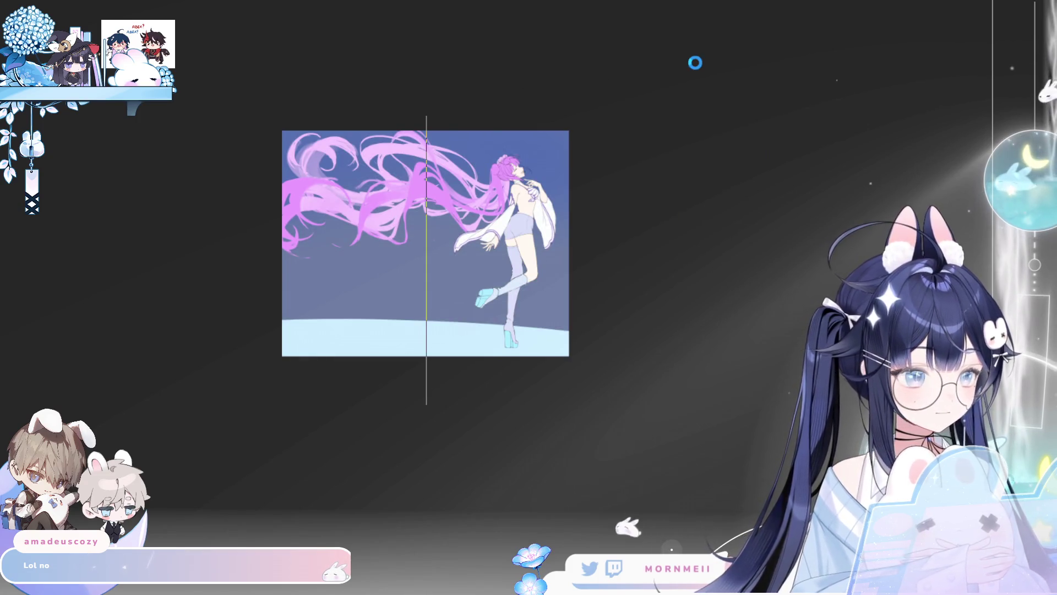
key("ctrl+z")
key("ctrl+z")
key("h")
key("h")
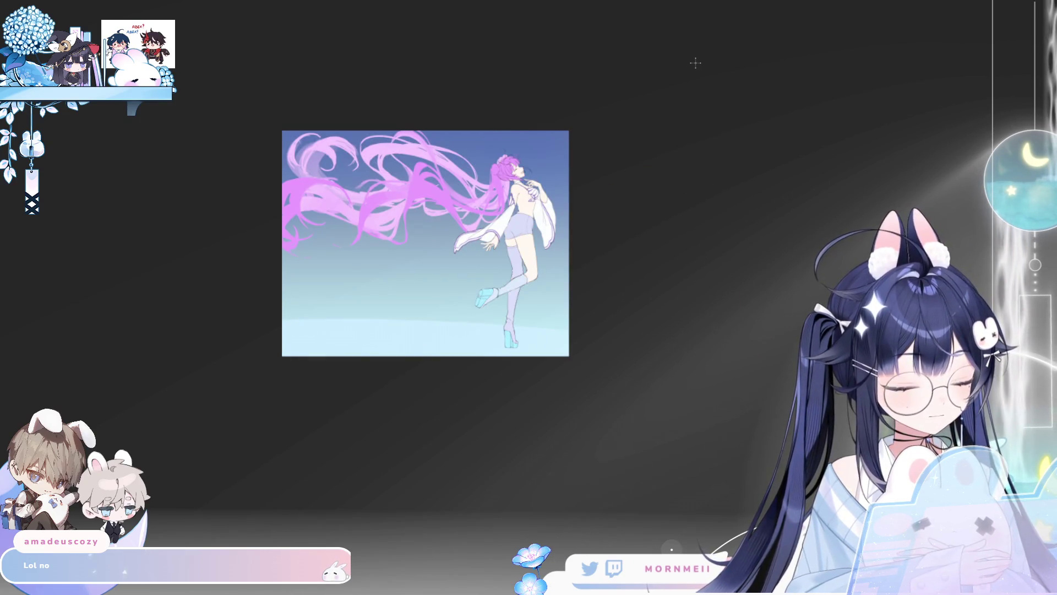
key("ctrl+y")
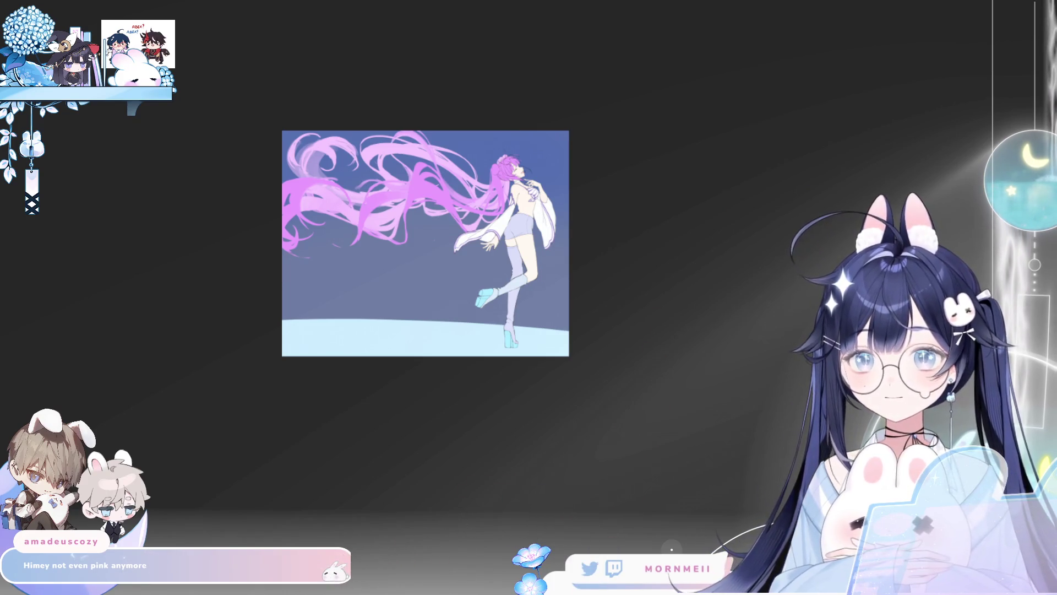
Redraw a taller gradient from ground level so the sky fades to near-white above the ground.
left_click_drag(467, 404, 467, 175)
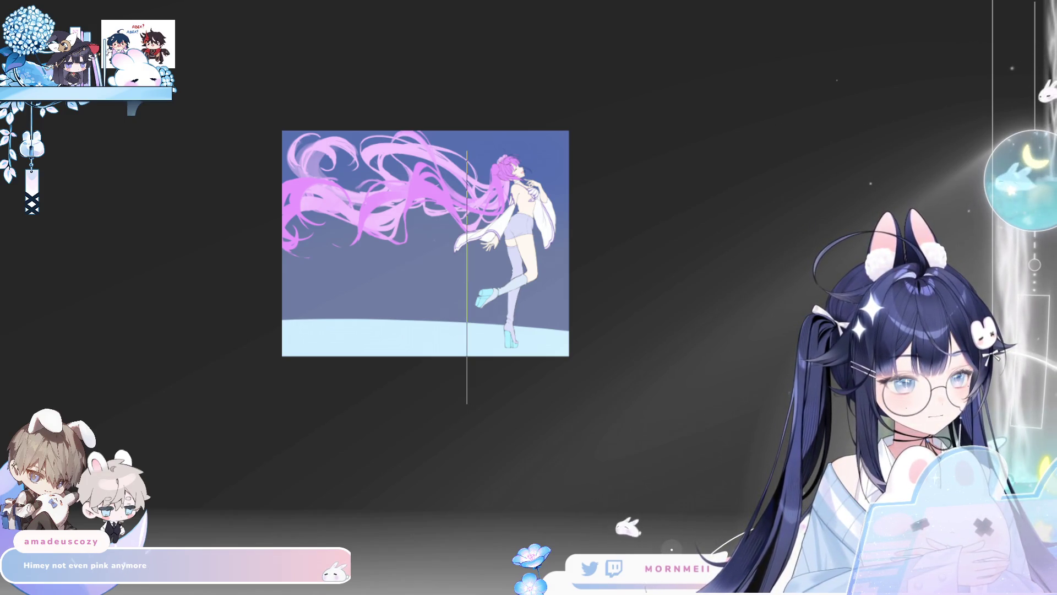
key("Return")
key("ctrl+z")
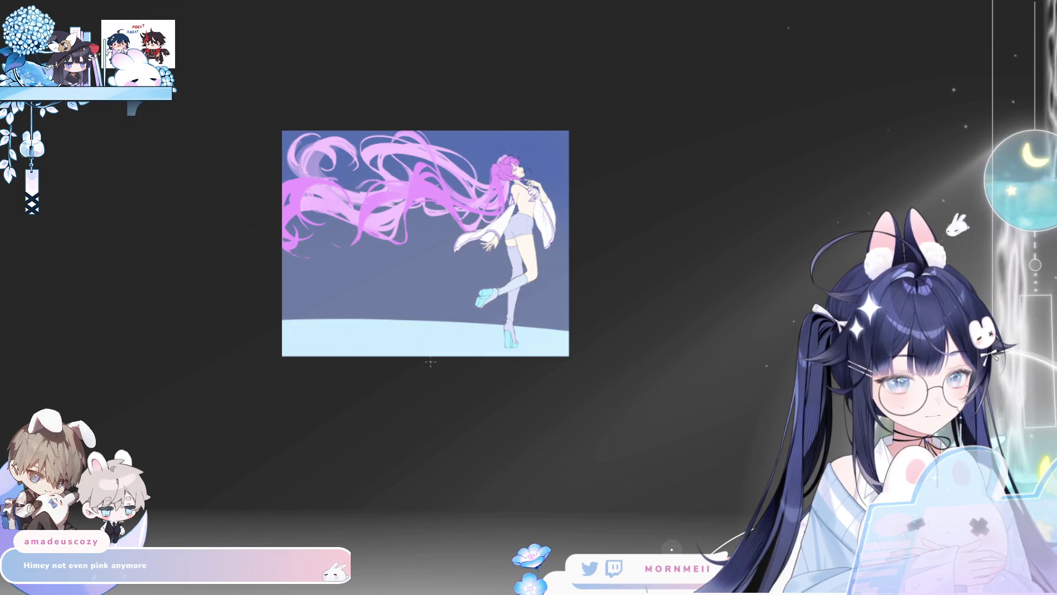
left_click_drag(434, 398, 475, 67)
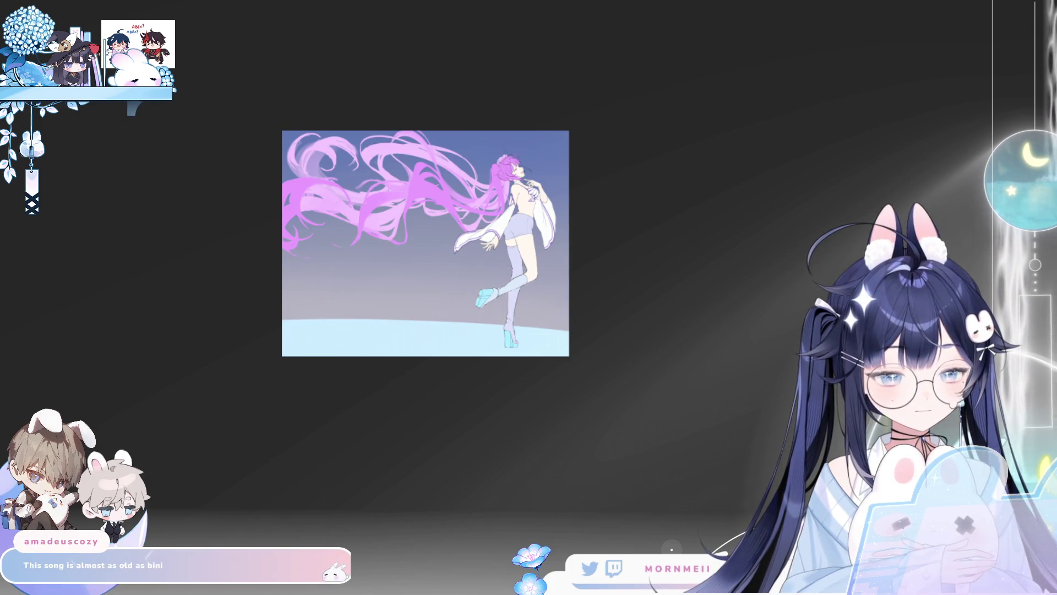
left_click_drag(466, 414, 528, 209)
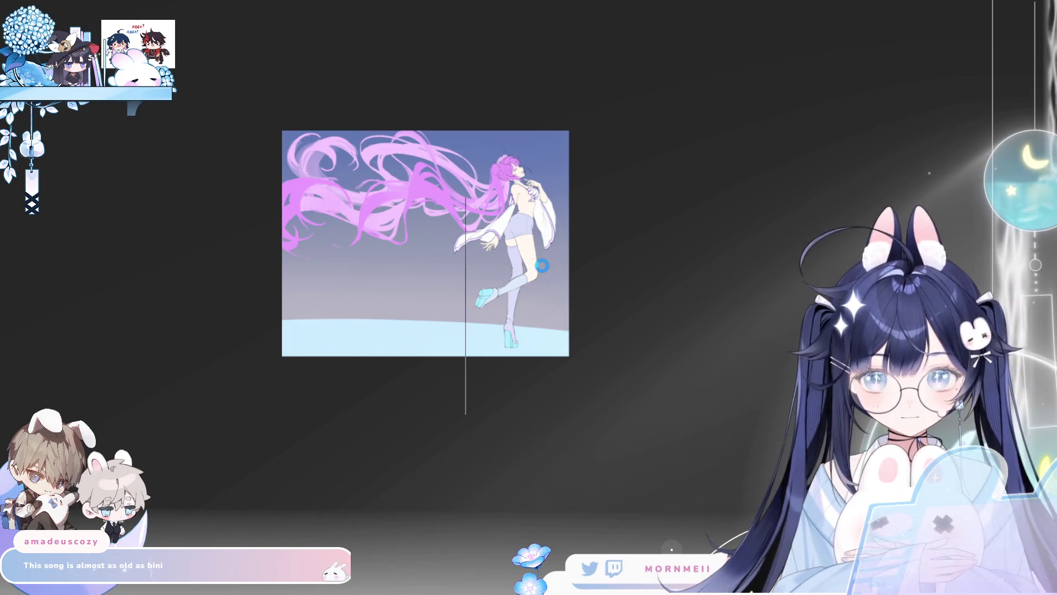
key("ctrl+z")
mouse_move(433, 401)
left_mouse_down()
mouse_move(441, 204)
mouse_move(532, 106)
left_mouse_up()
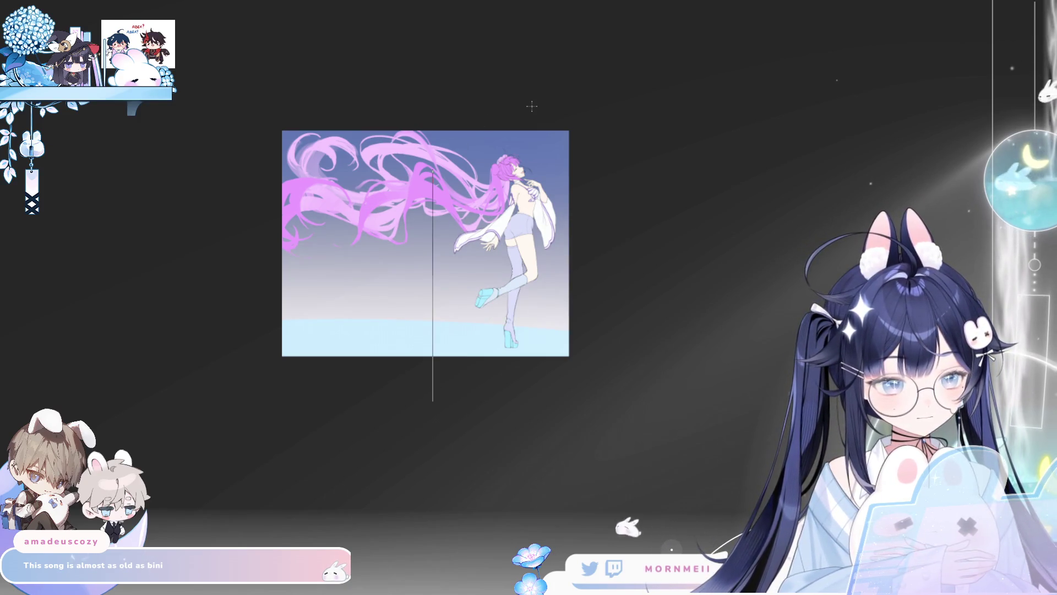
key("ctrl+z")
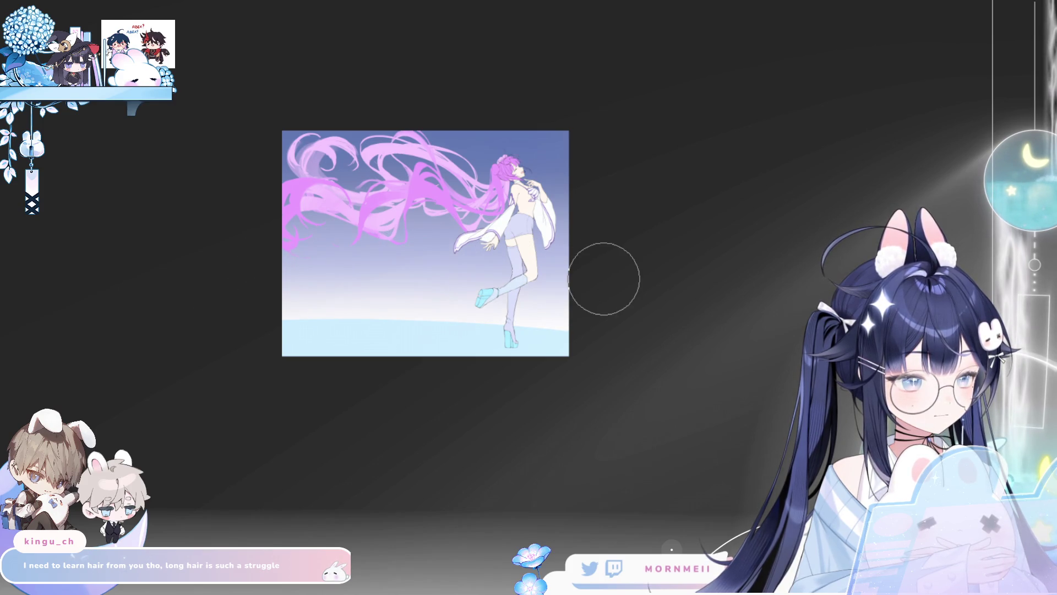
Brush a soft whitish highlight onto the ground near the figure's feet.
key("h")
key("h")
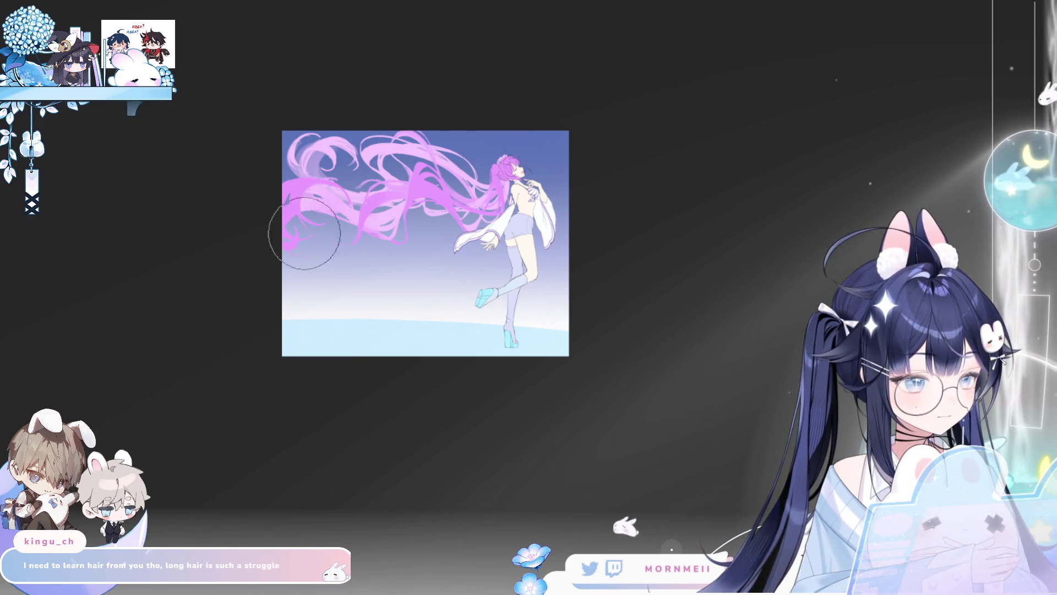
key("m")
key("m")
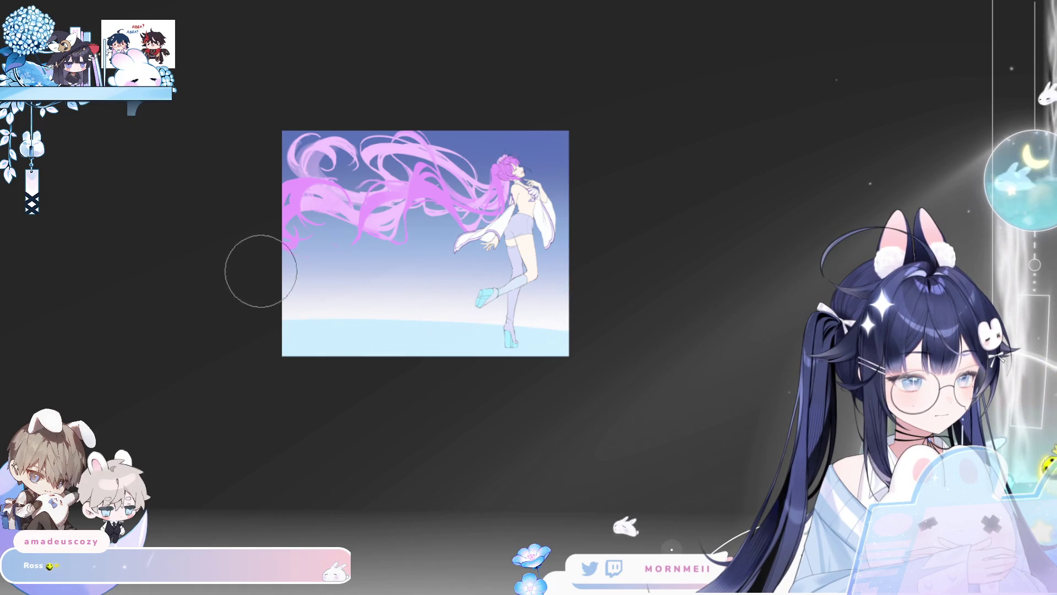
key("m")
key("m")
key("m")
key("m")
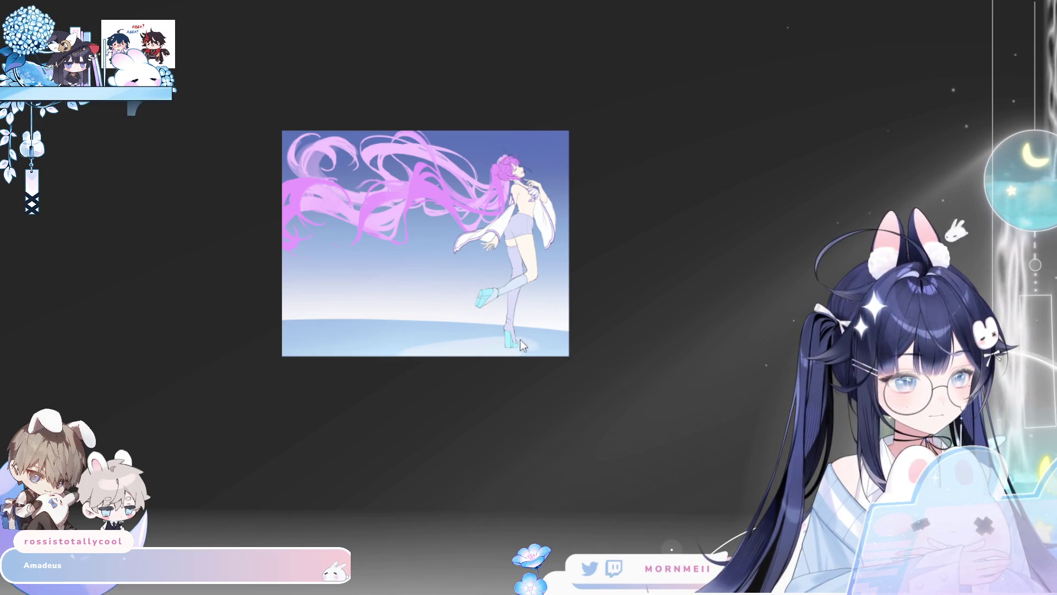
left_click_drag(531, 341, 445, 351)
Airbrush a light patch right of the feet, darken the left ground blue, and brighten the horizon band.
left_click_drag(545, 346, 539, 344)
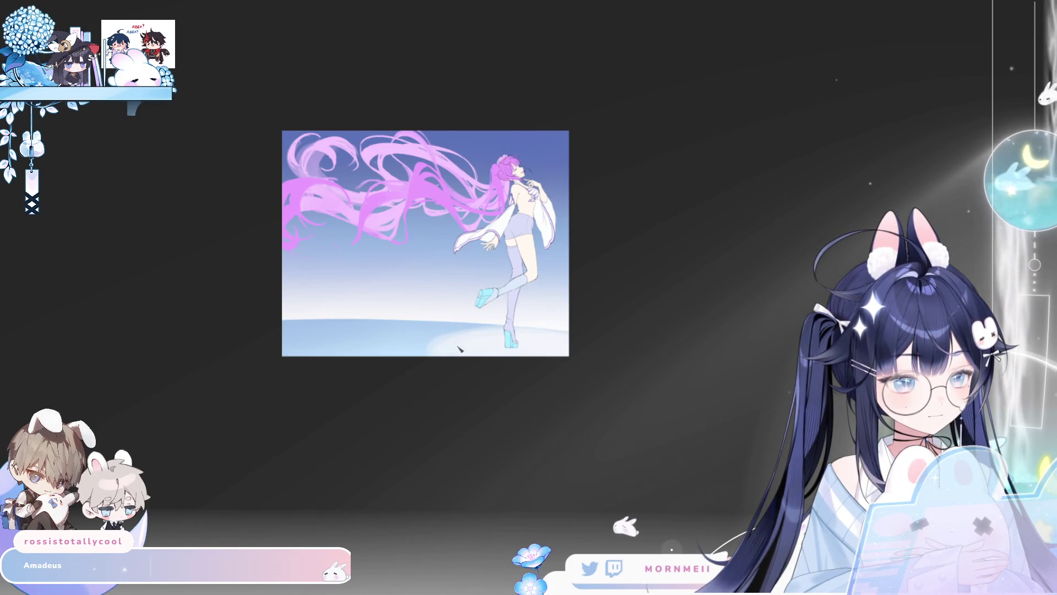
key("h")
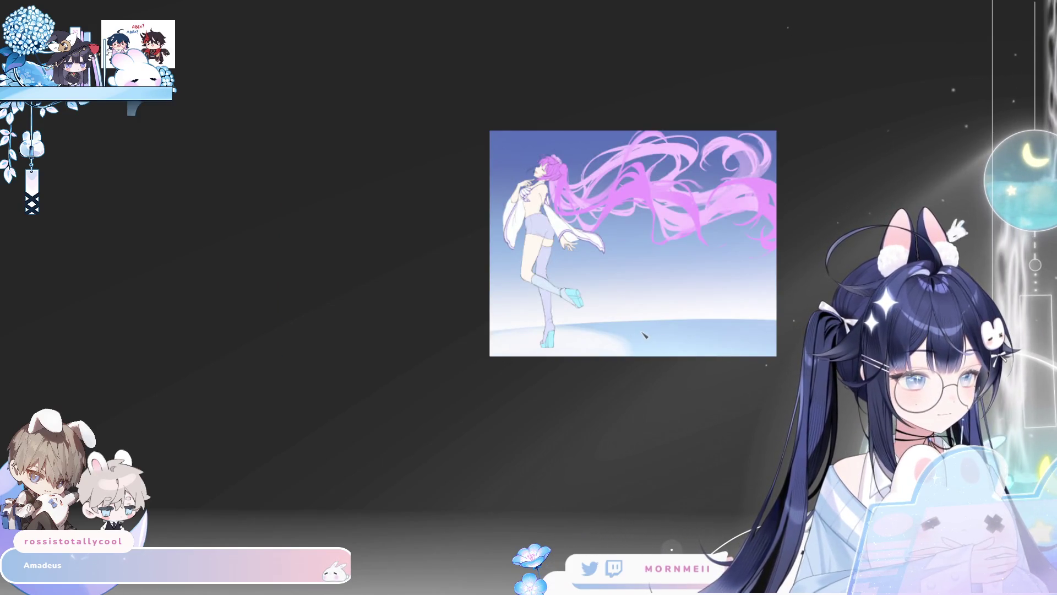
key("h")
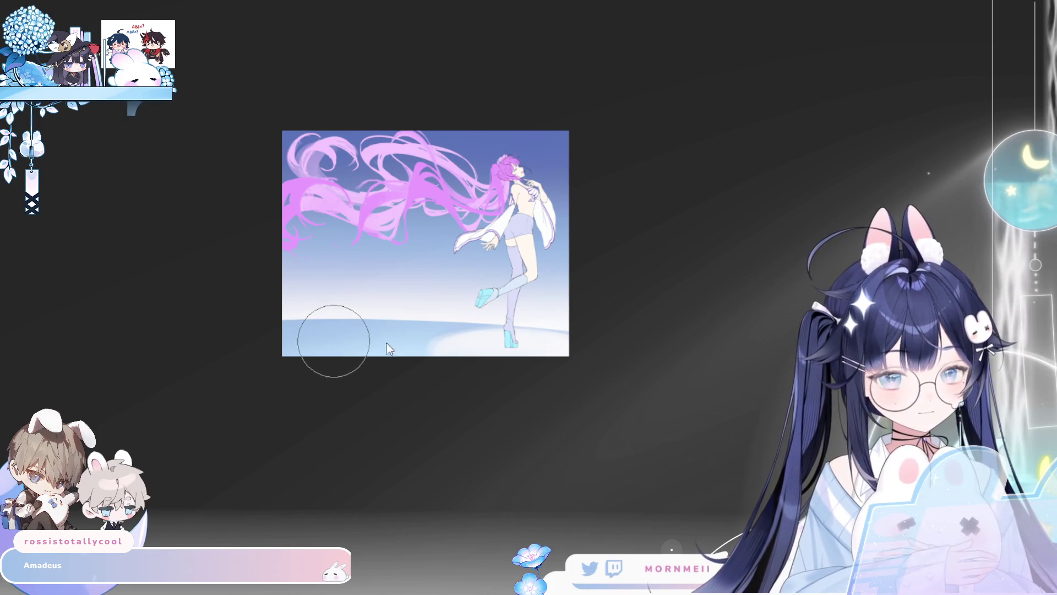
mouse_move(366, 337)
left_mouse_down()
mouse_move(259, 349)
mouse_move(354, 314)
left_mouse_up()
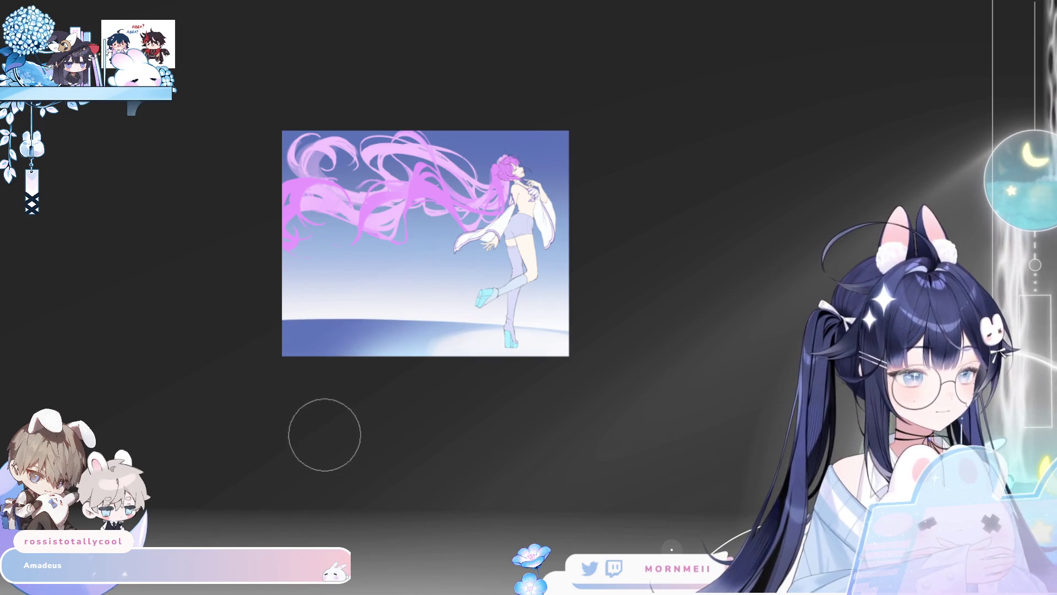
key("h")
key("h")
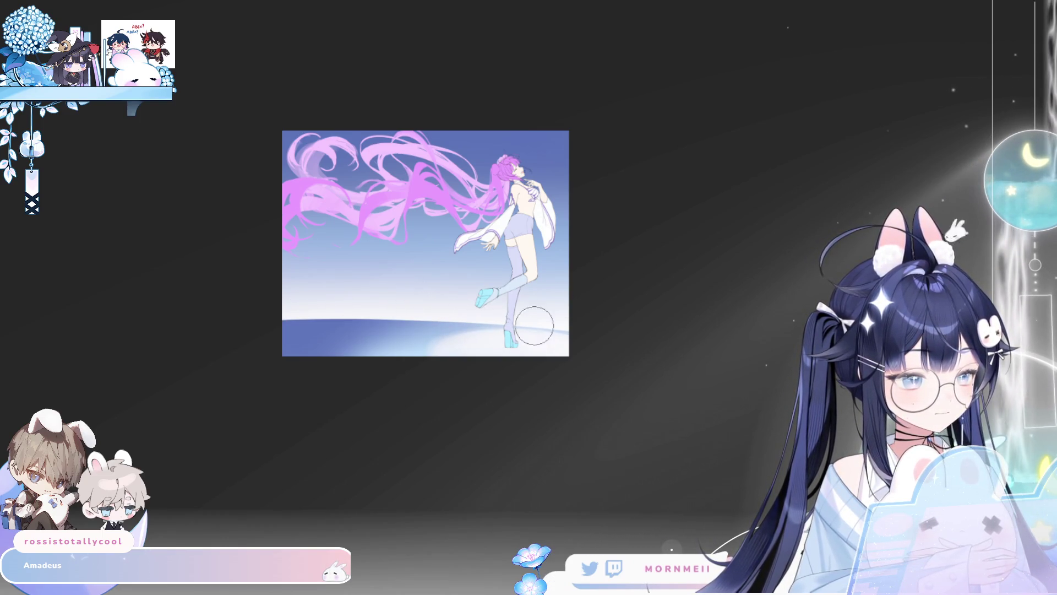
left_click_drag(259, 314, 507, 318)
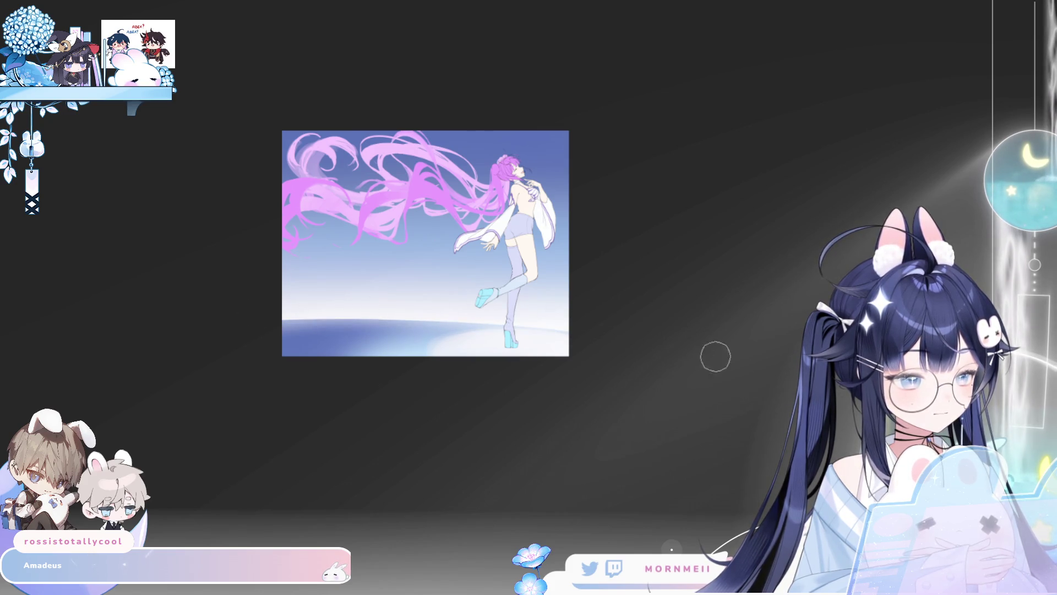
key("h")
key("h")
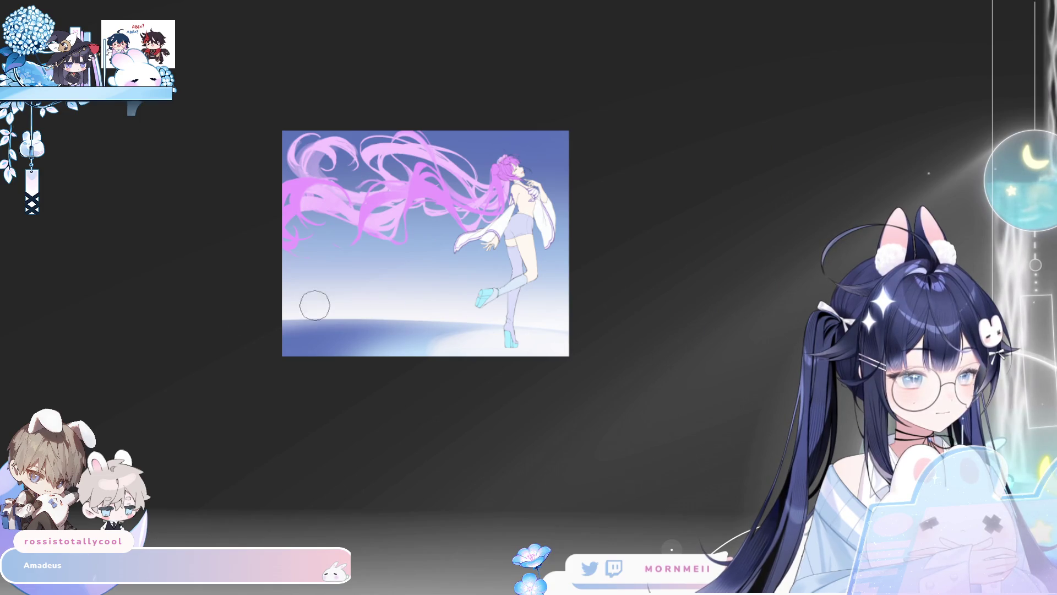